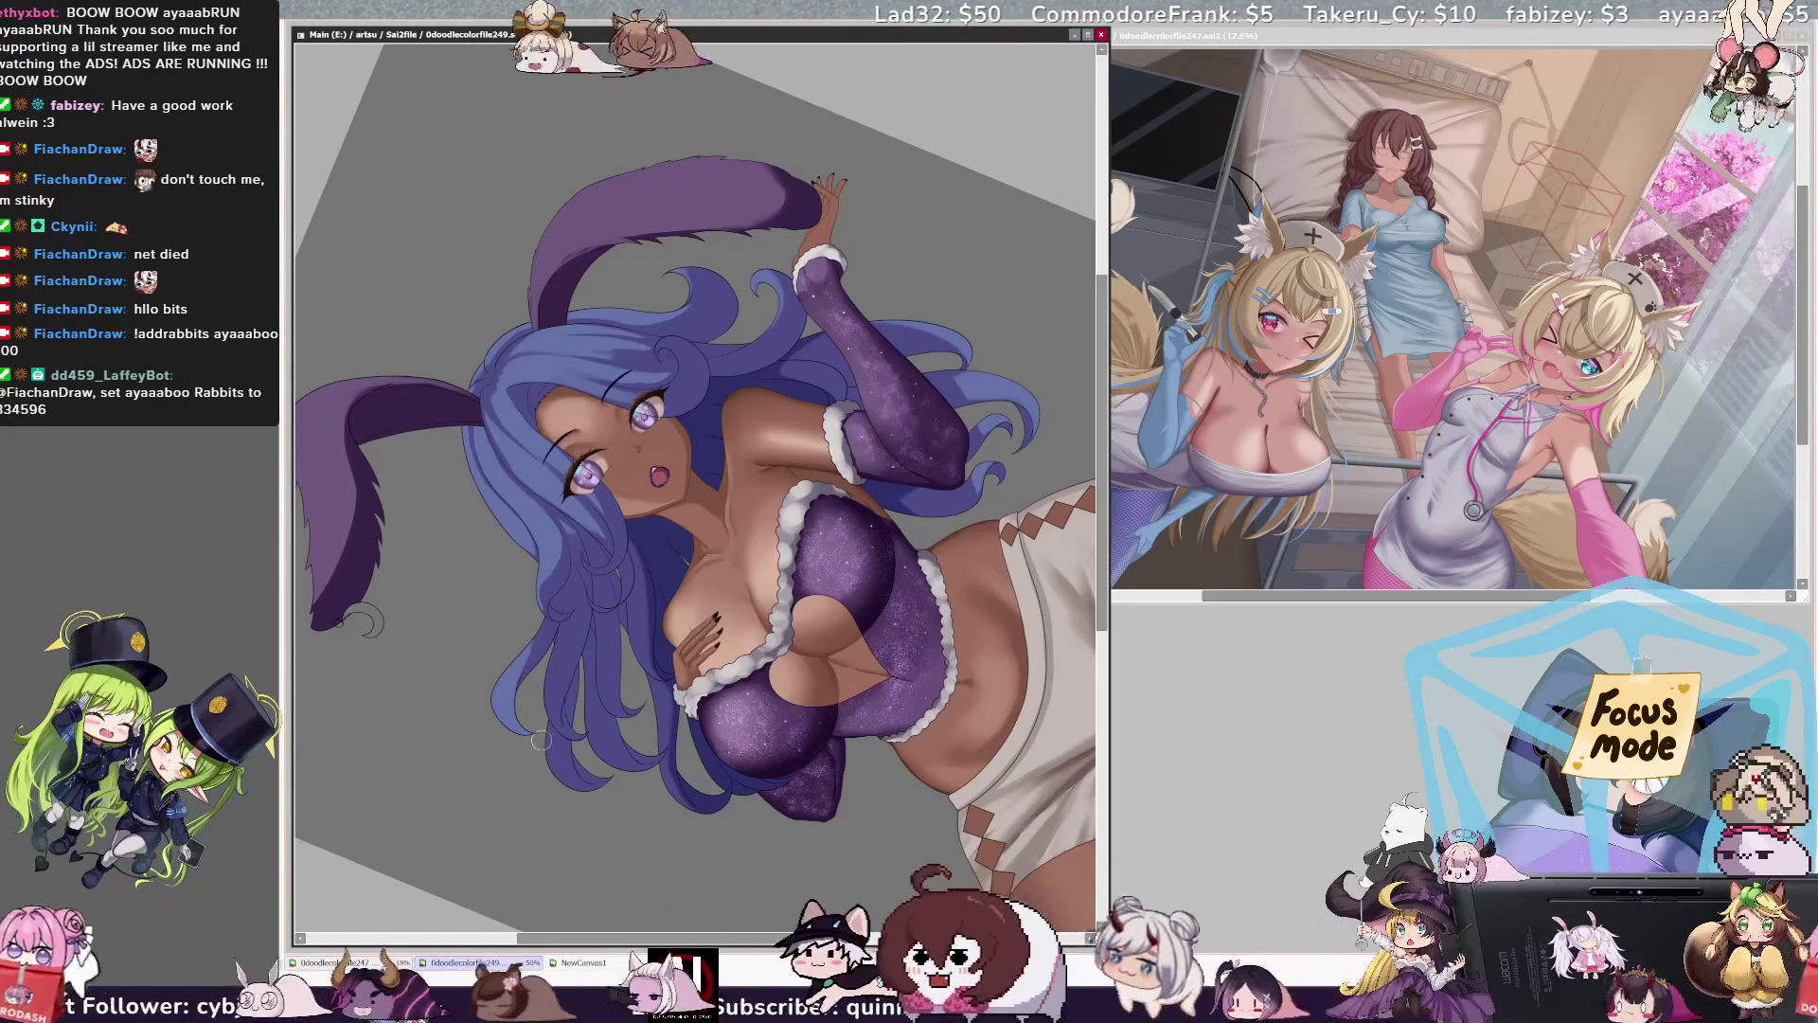
Step: Pick the strokes' layer, select the blue hair area and set a small brush size of 10
left_click(602, 782, "ctrl")
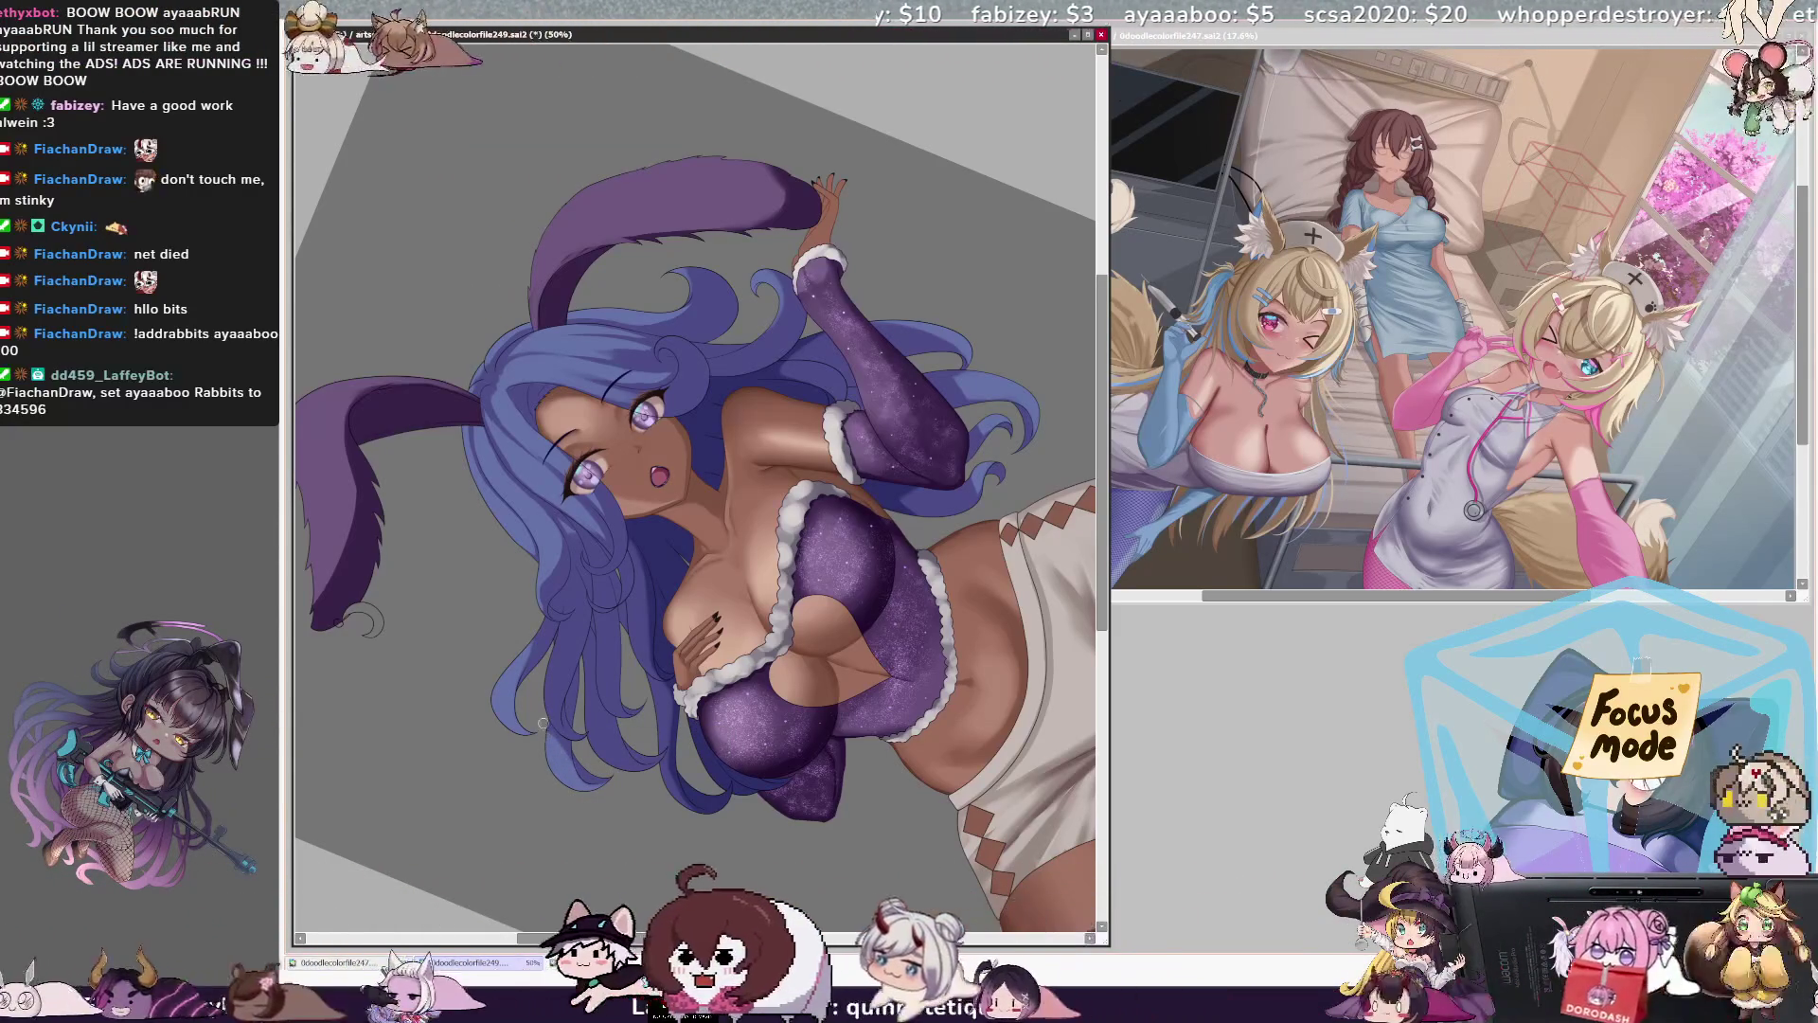
key("bracketleft")
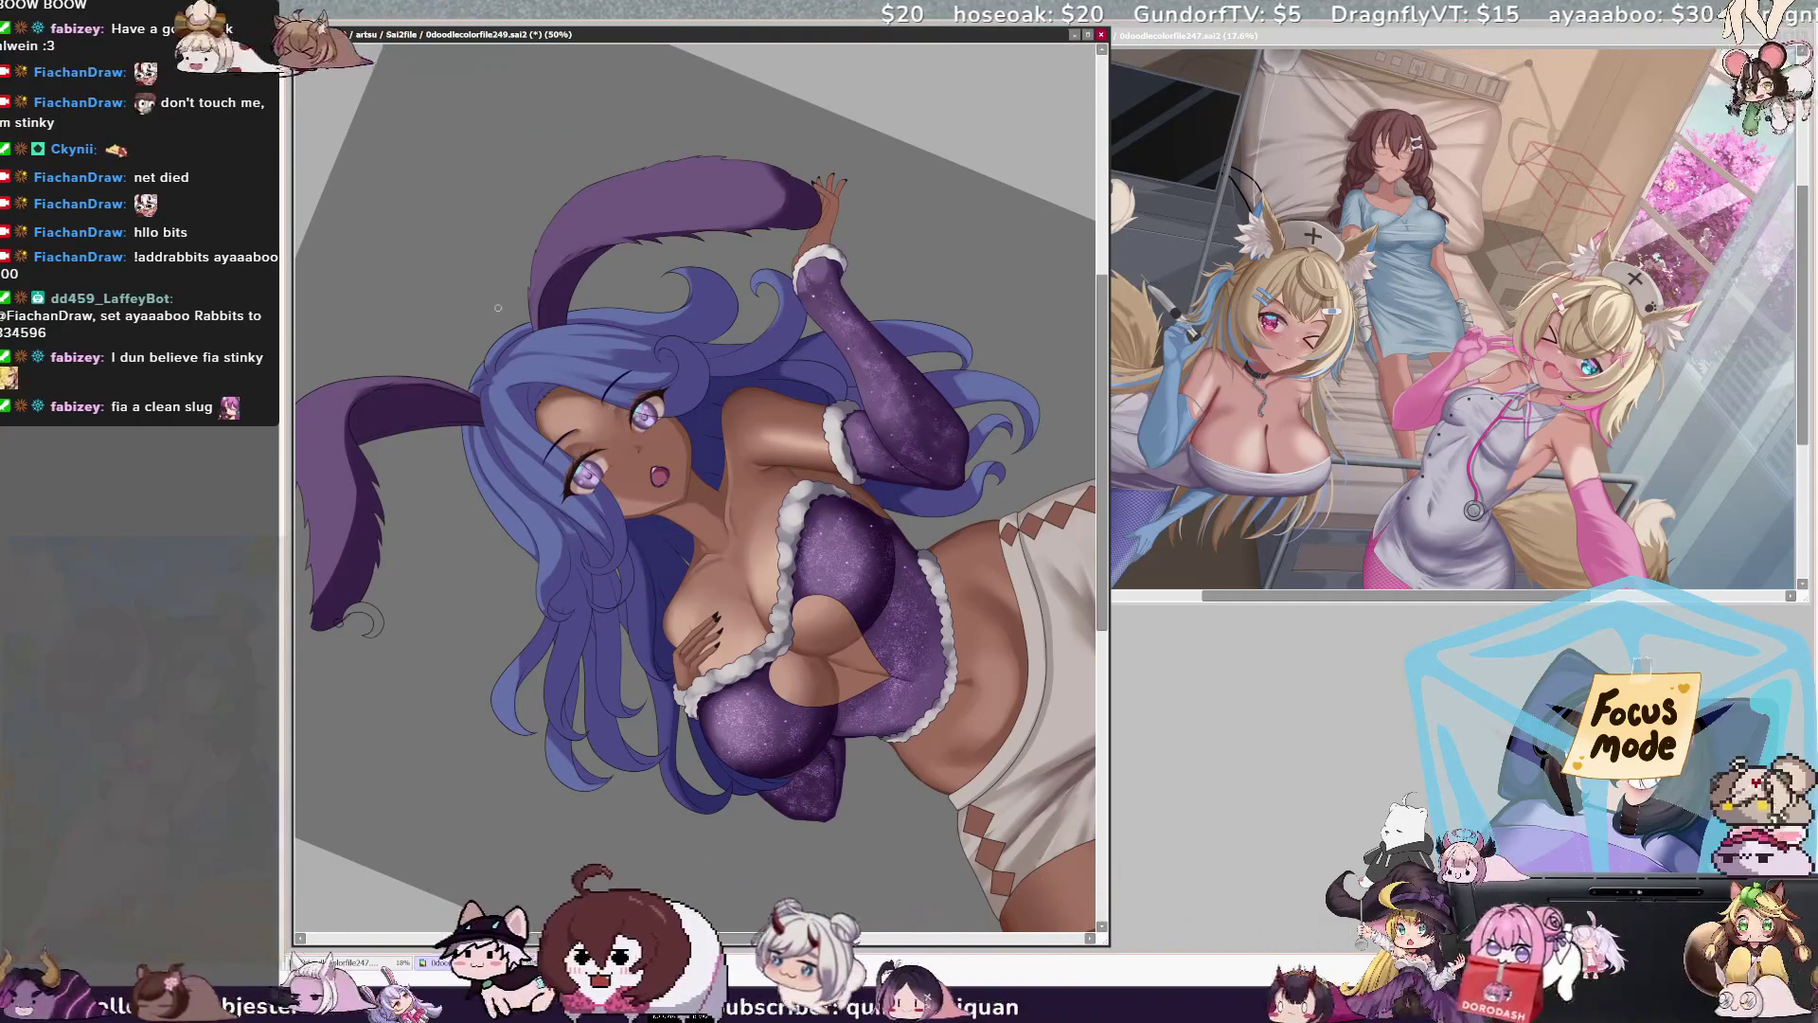
left_click(531, 530)
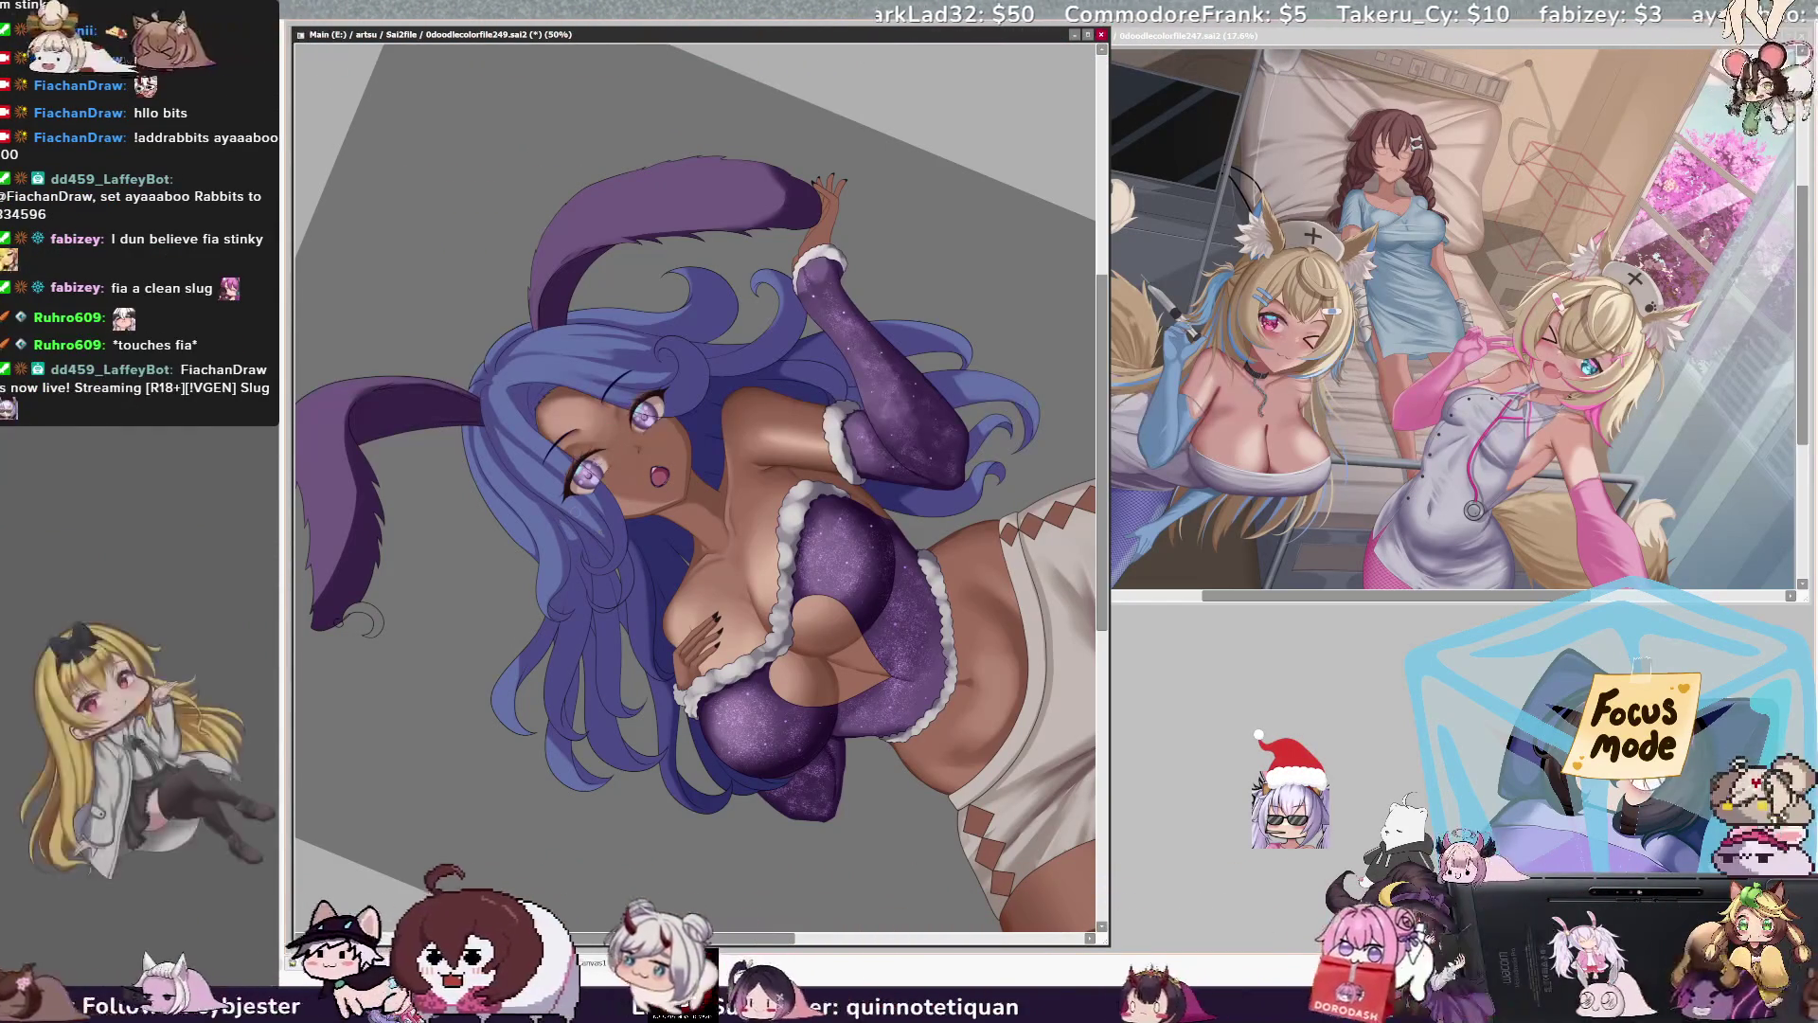
right_click(560, 517)
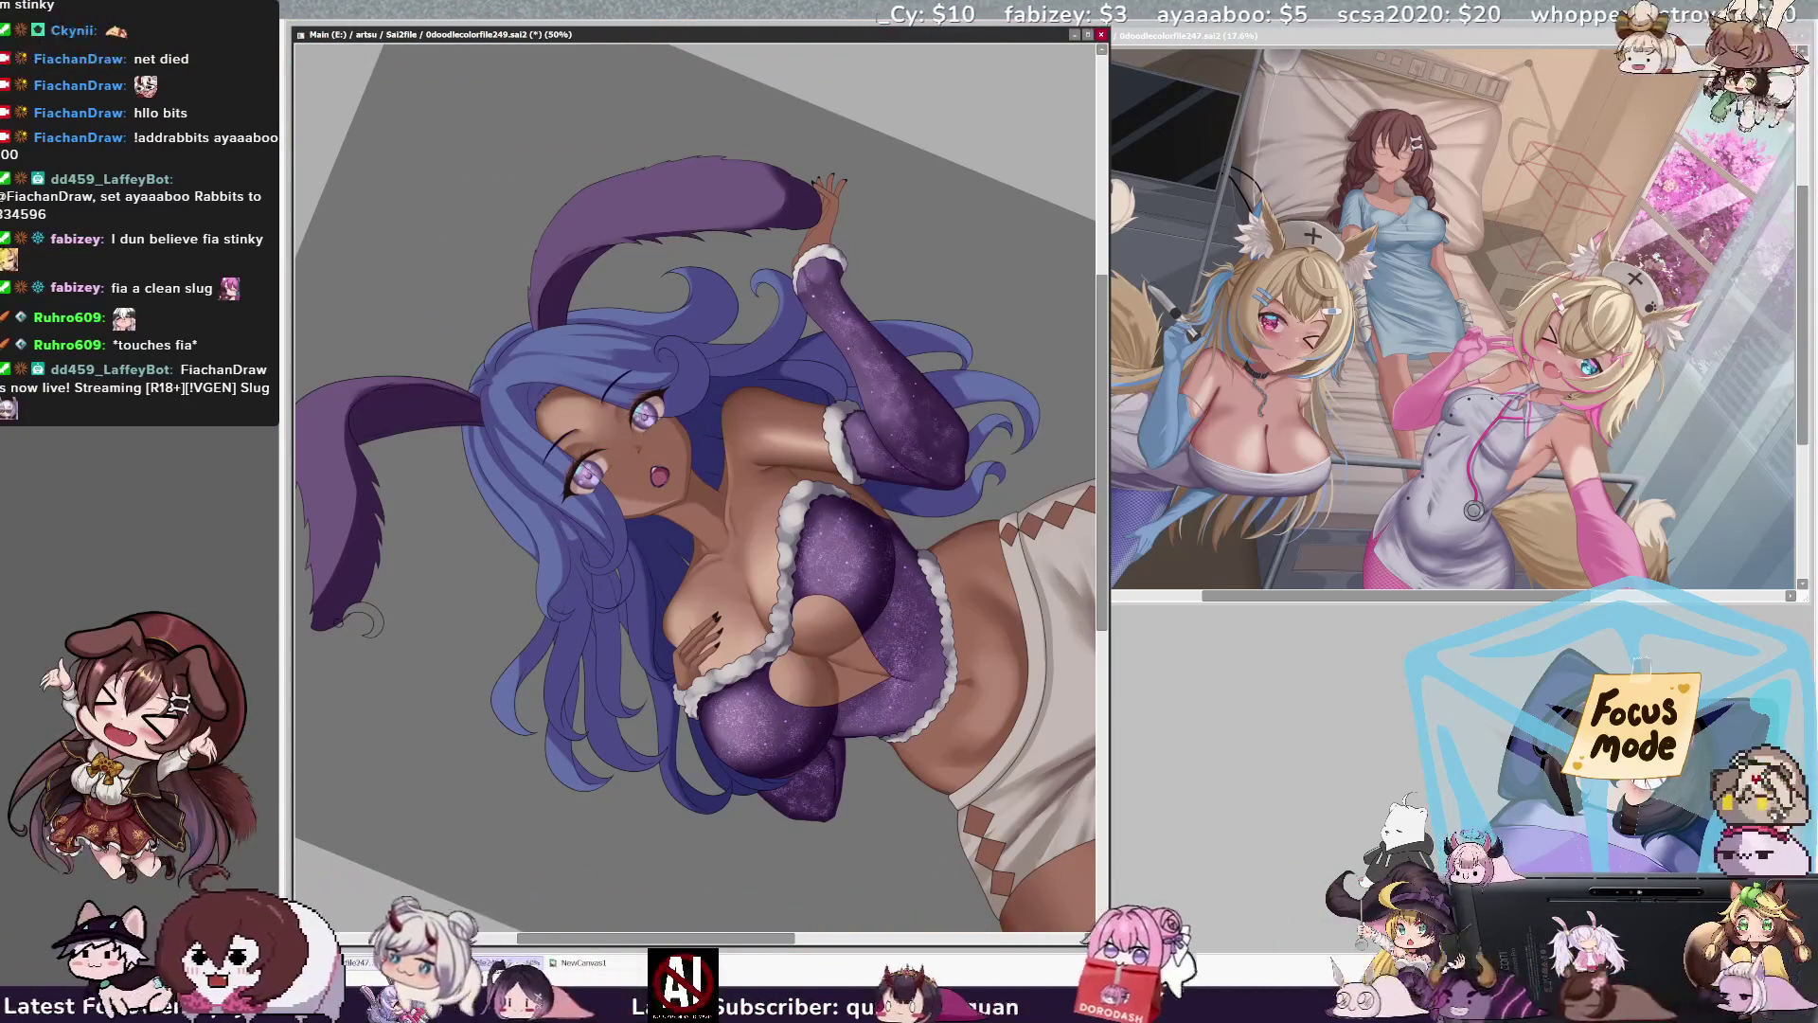
key("alt+Tab")
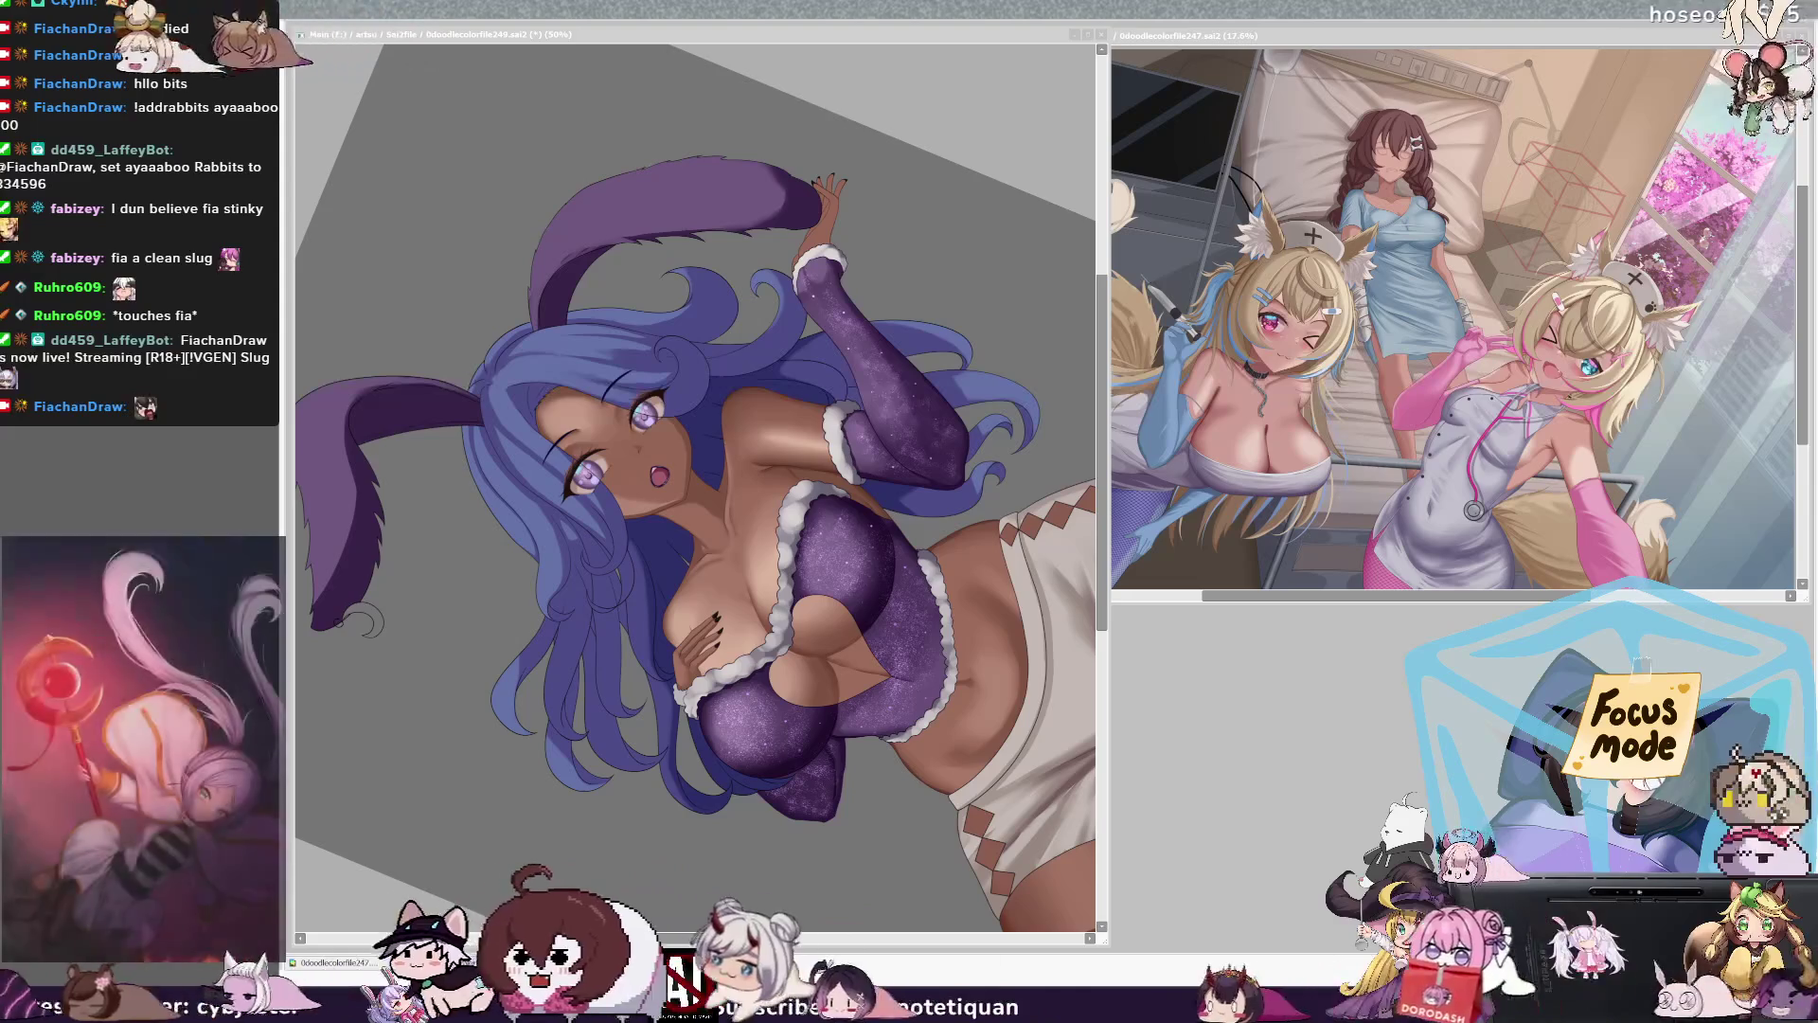
Step: Unmirror the view, reset its rotation to upright, reposition the canvas and shrink the brush
key("alt+Tab")
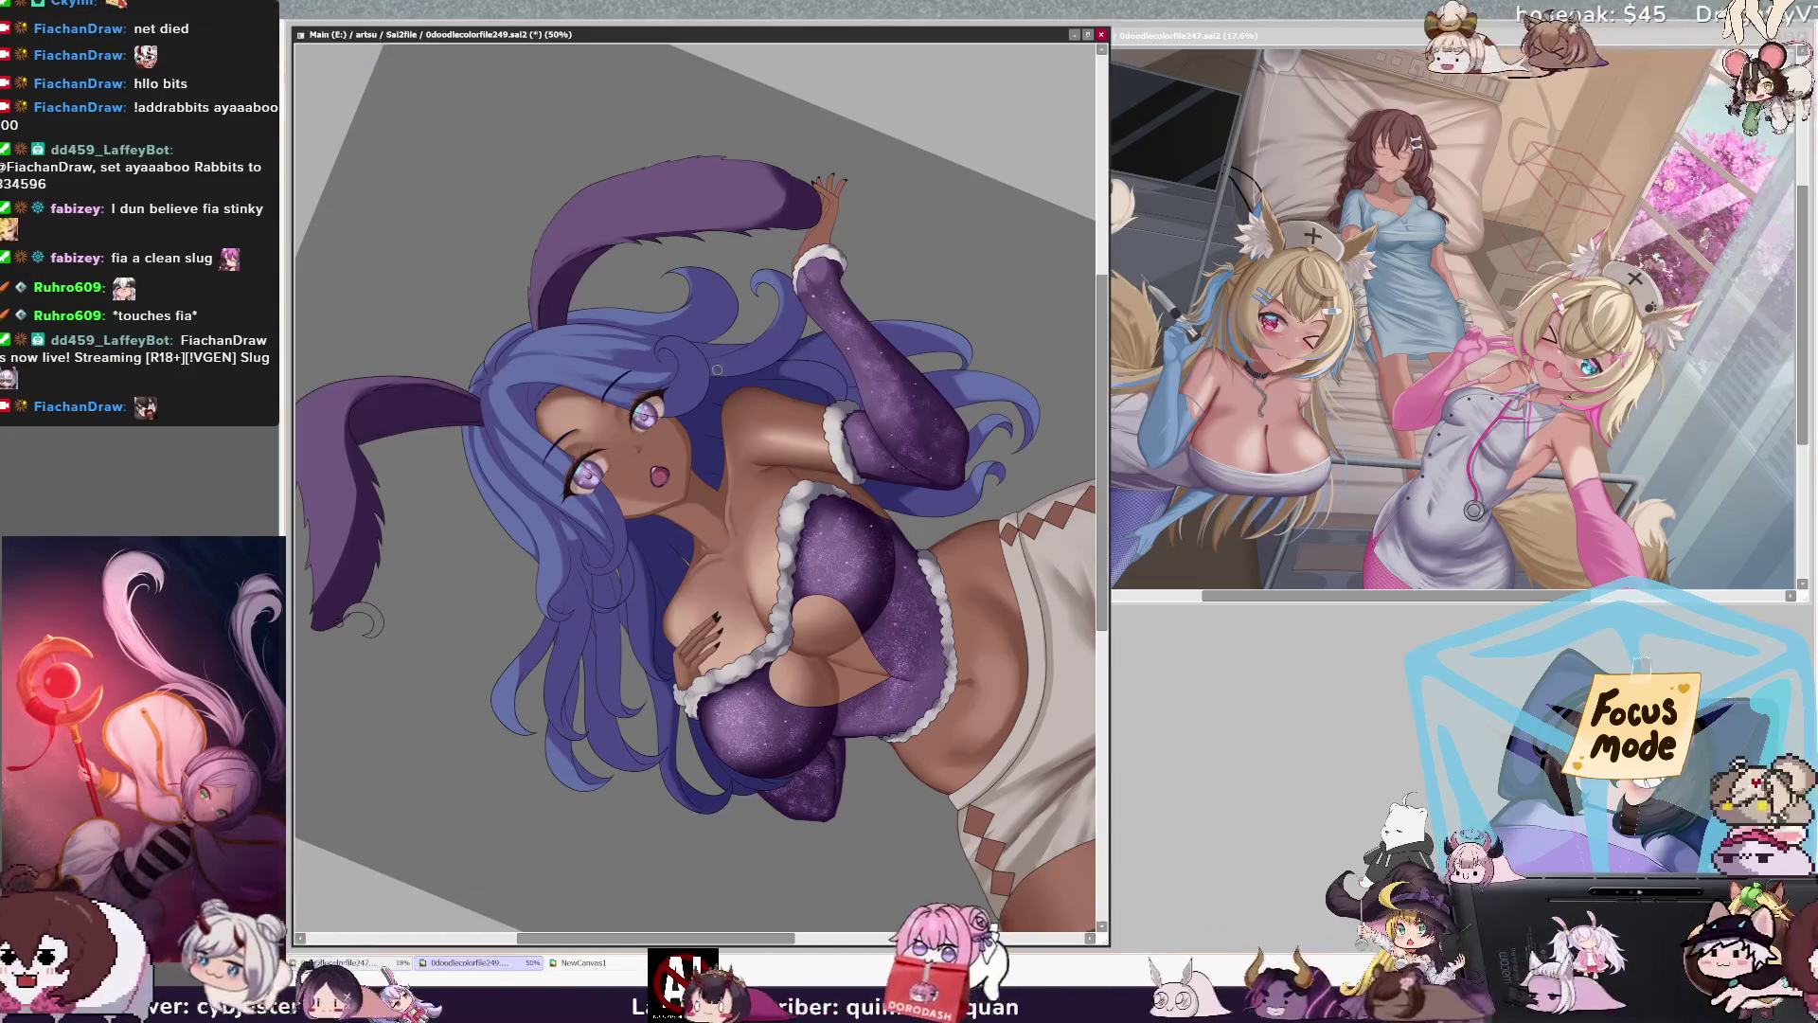
key("Insert")
key("Home")
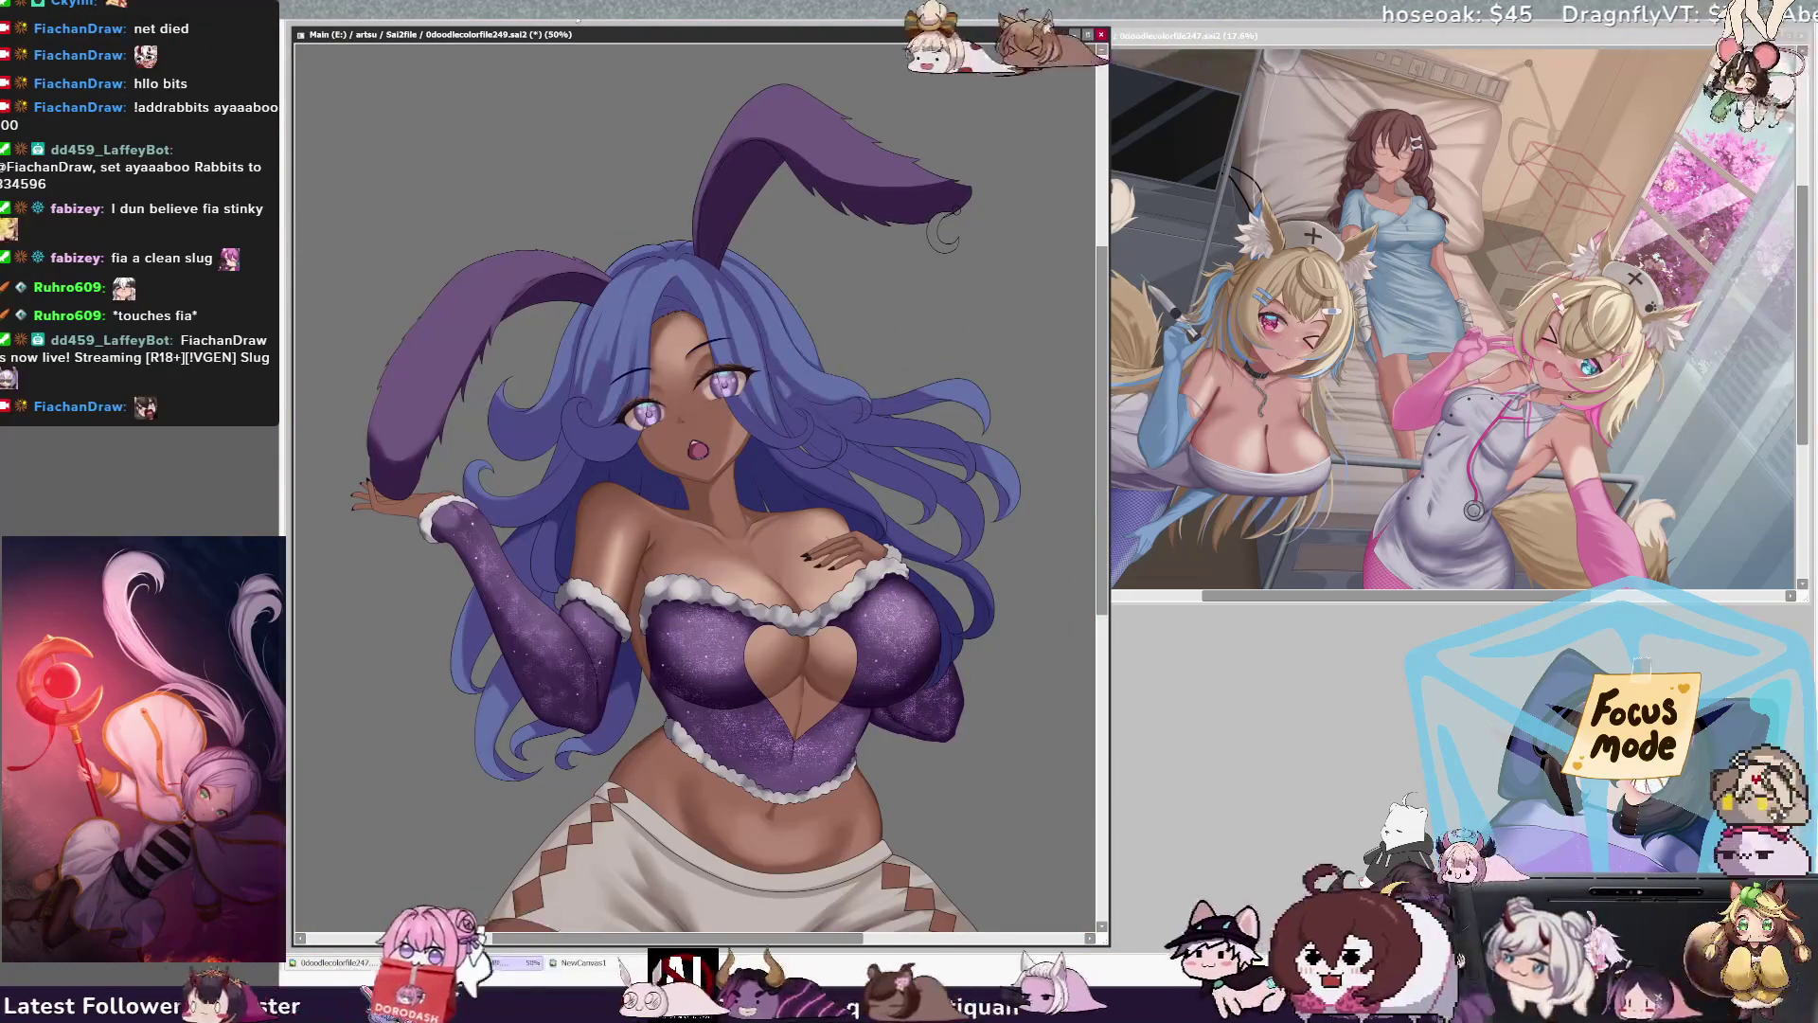
scroll(1099, 467, "up", 2)
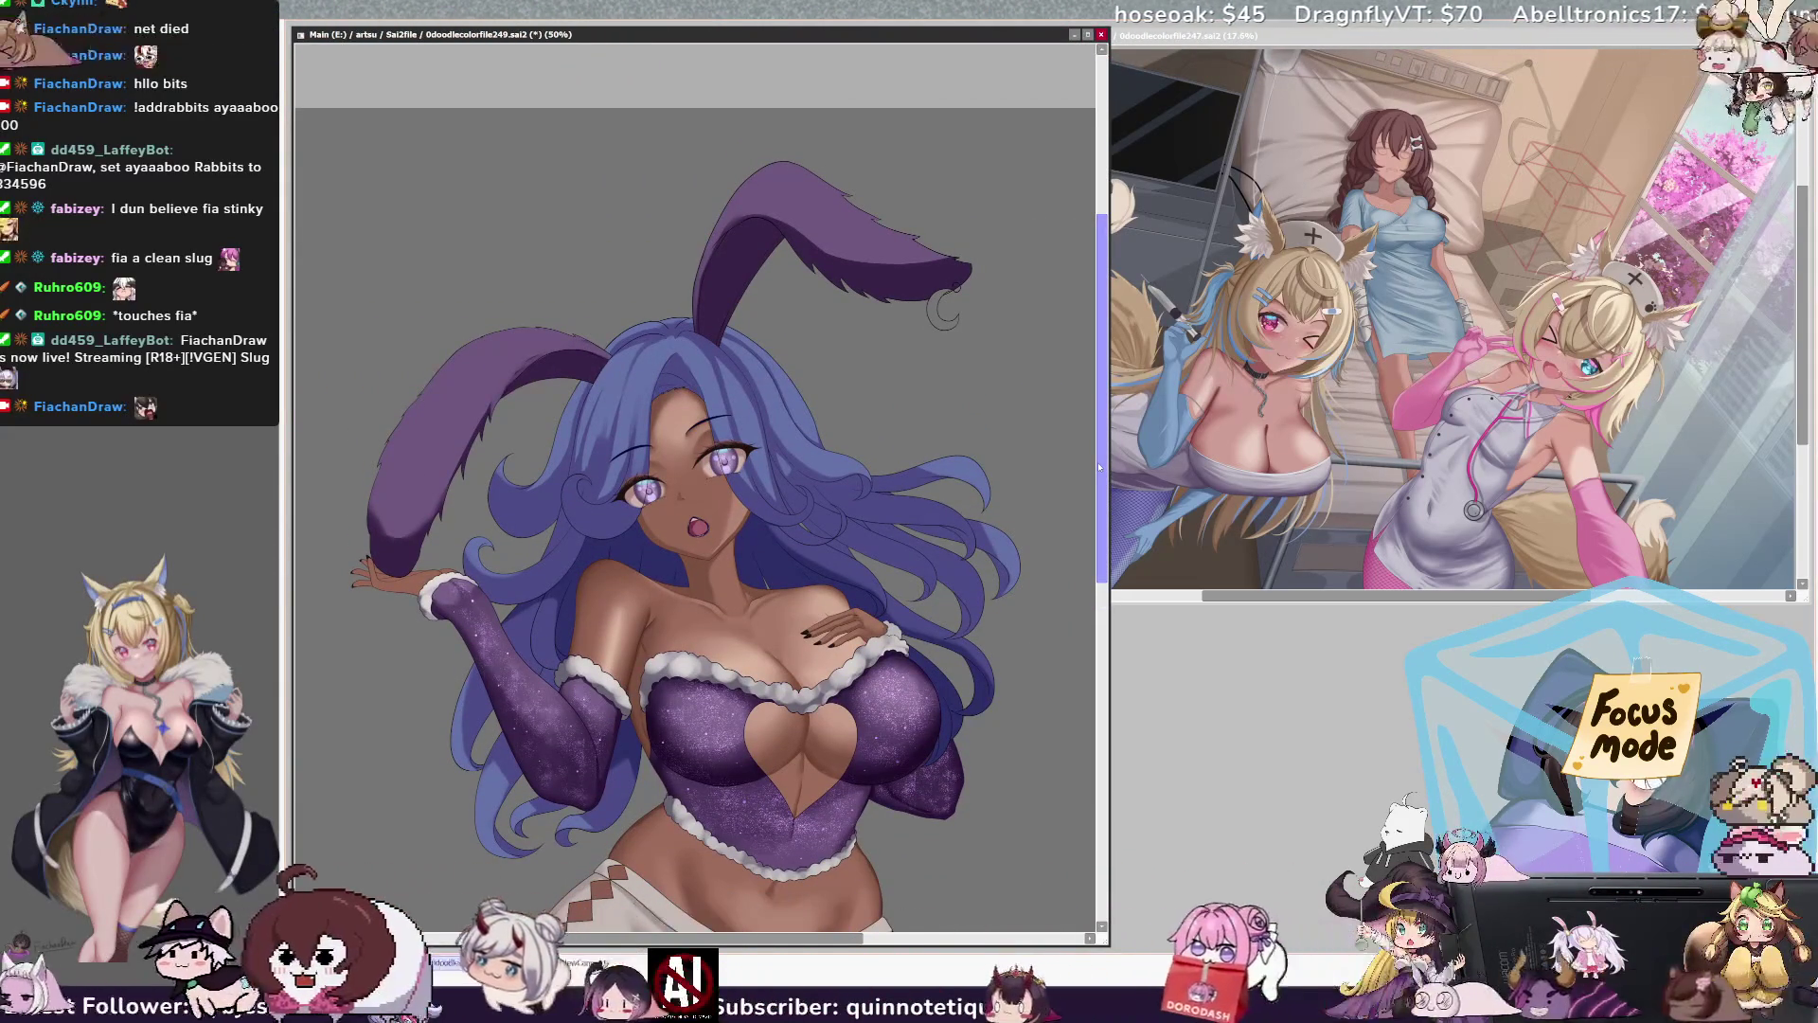
left_click_drag(943, 309, 999, 310)
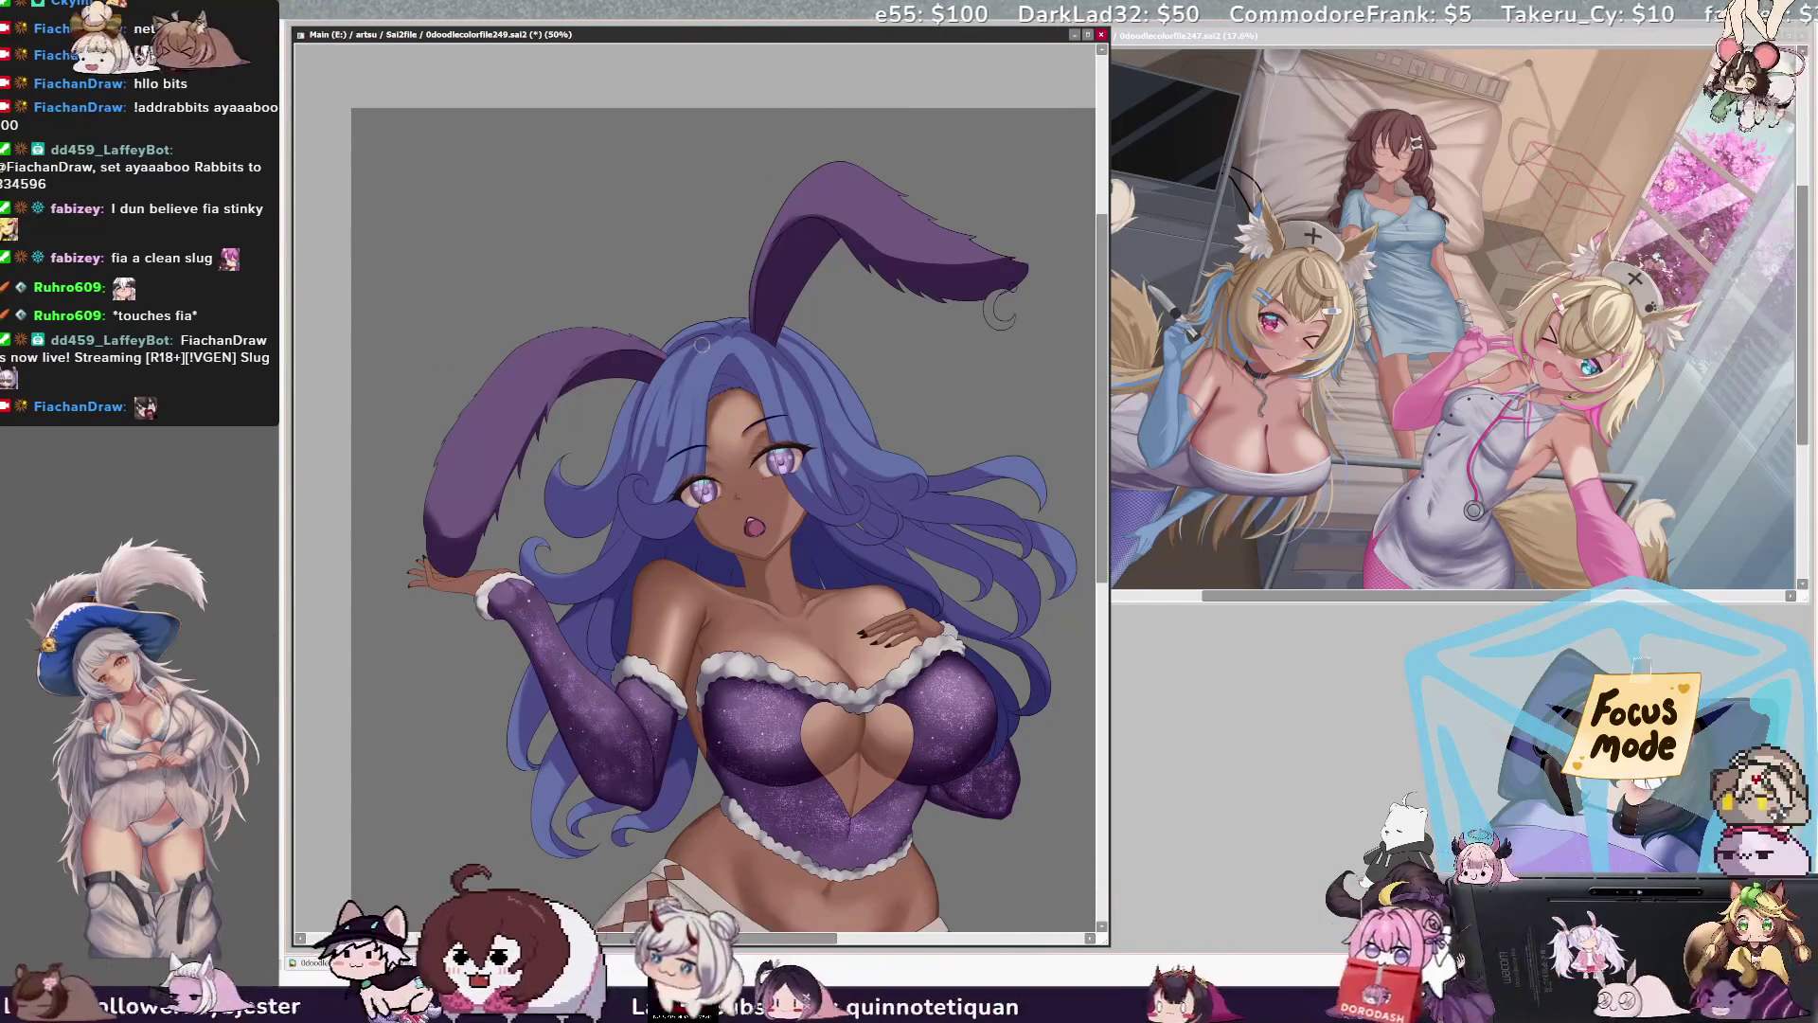
key("[")
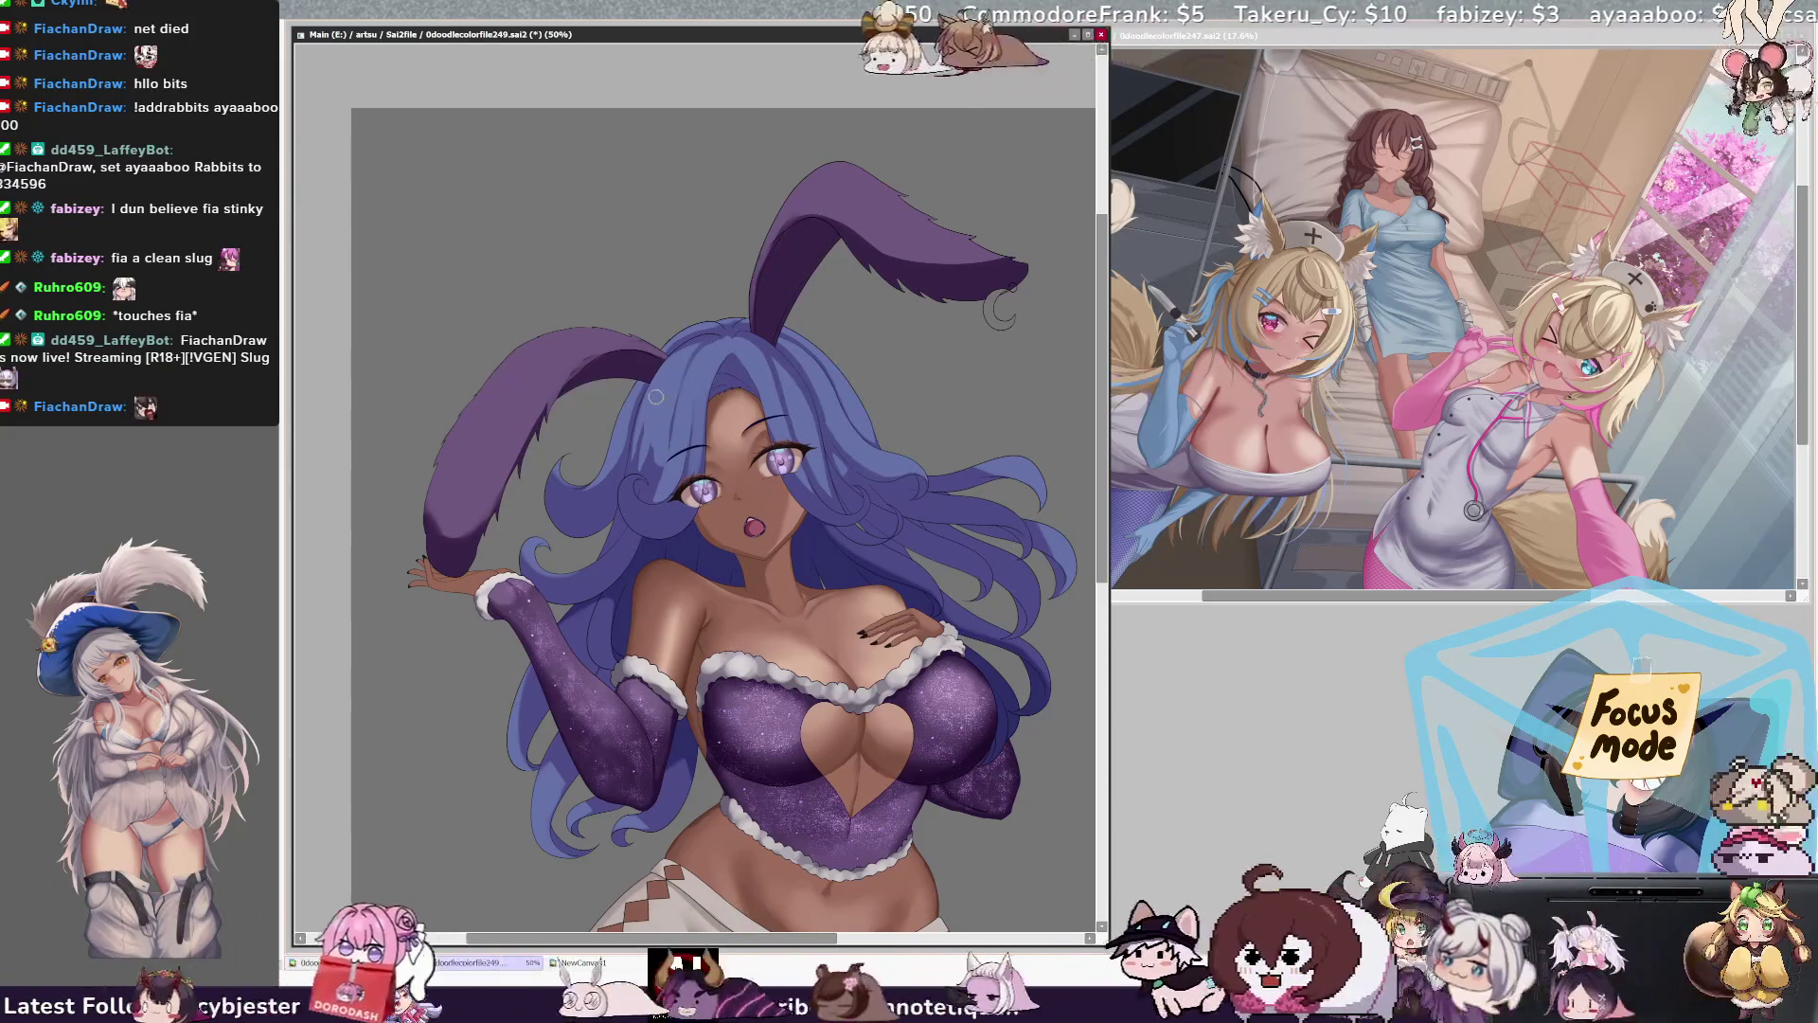
Step: Fine-tune the brush size and paint thin strands along the face-framing front hair
key("bracketright")
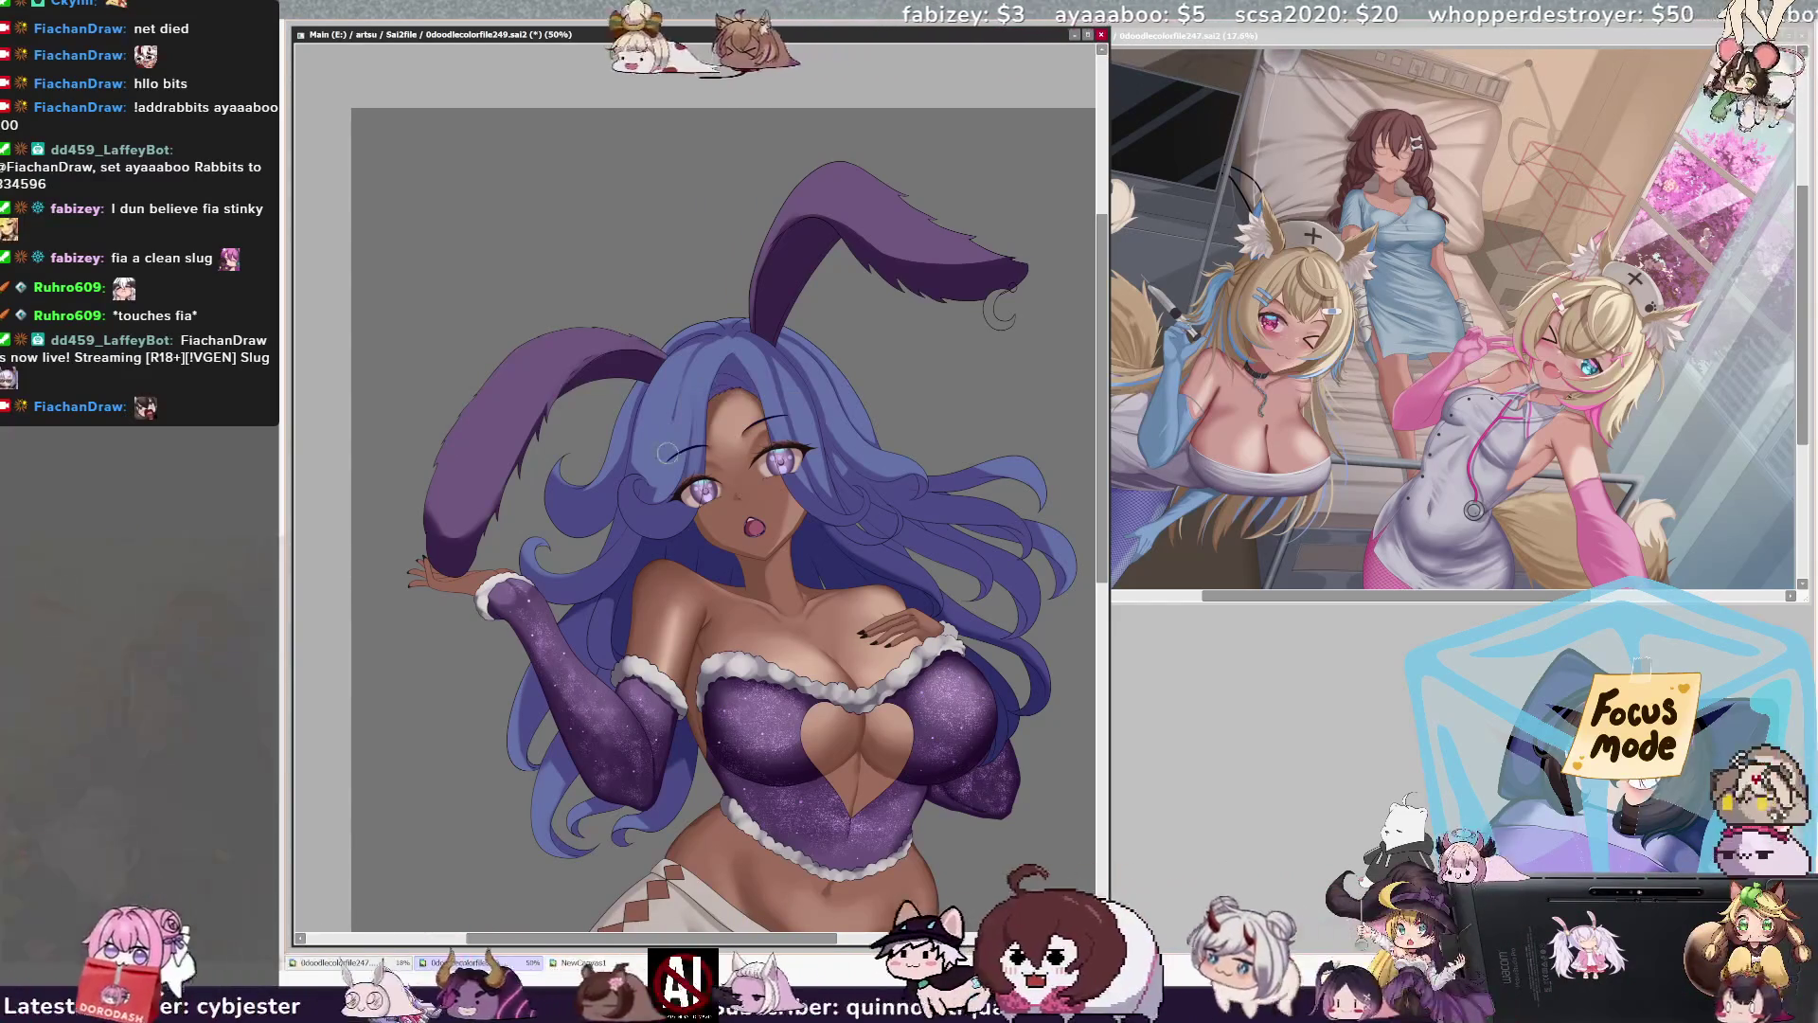
key("bracketleft")
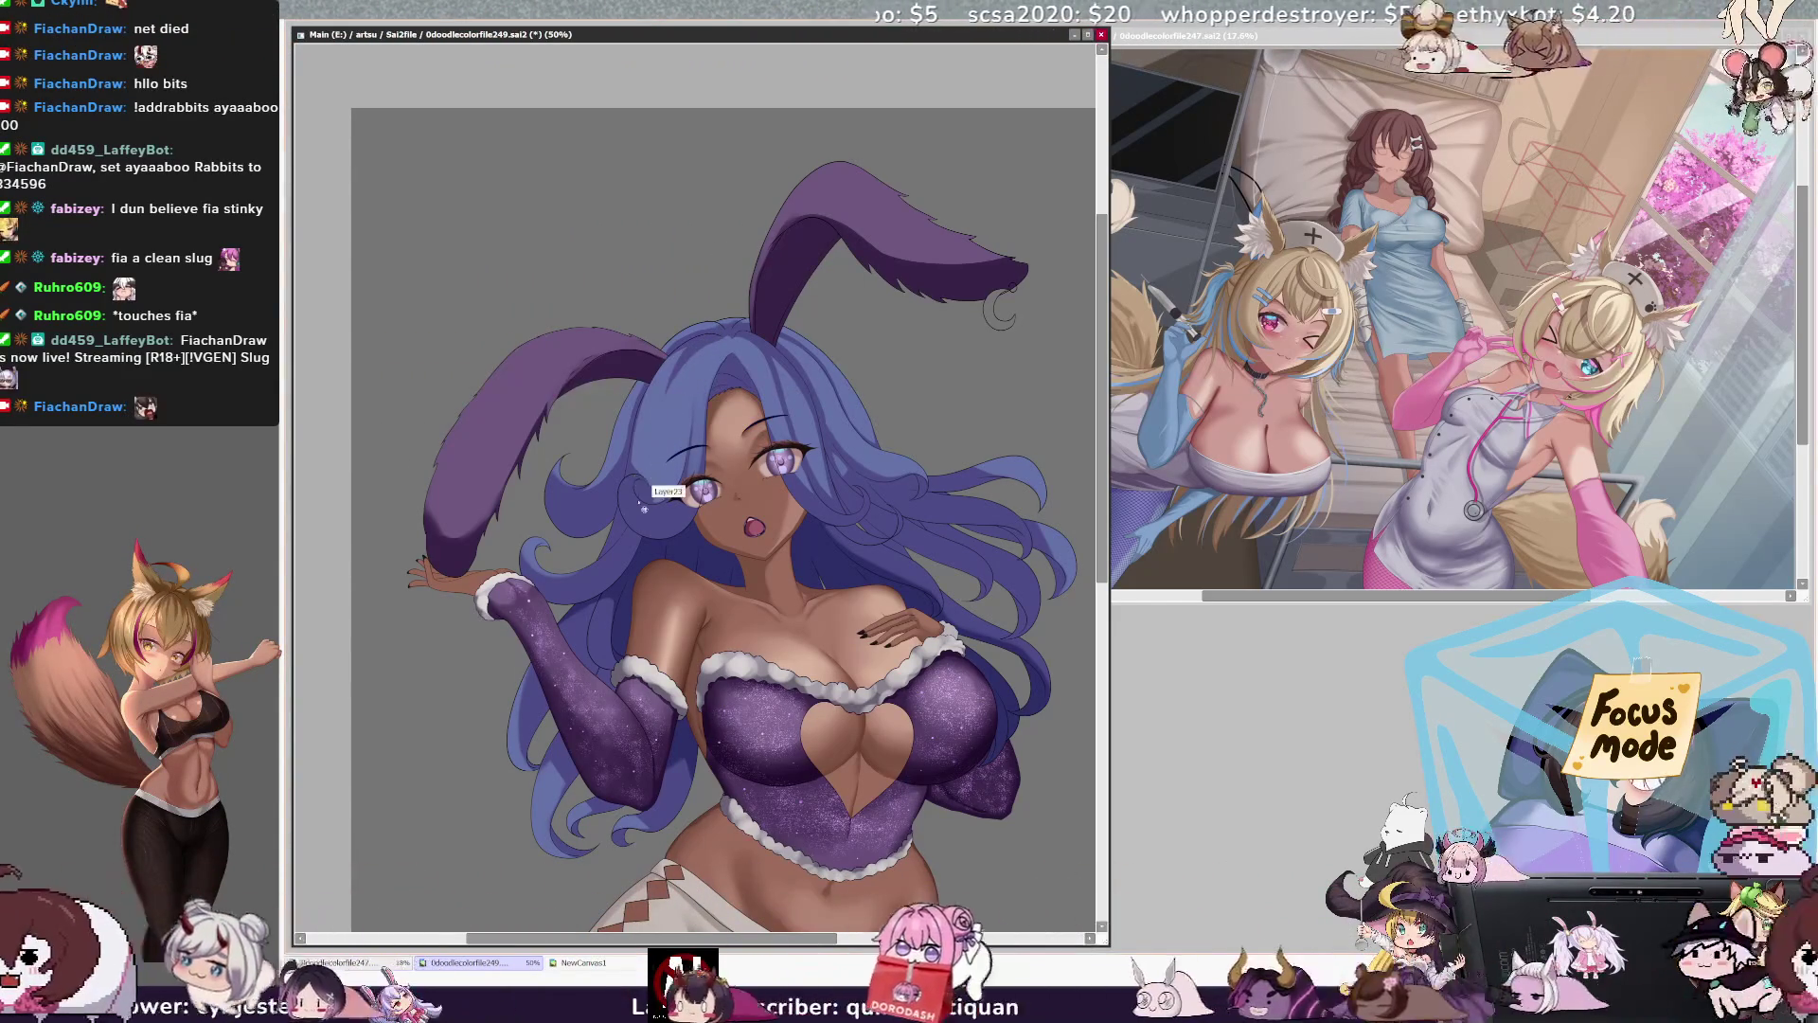
key("bracketleft")
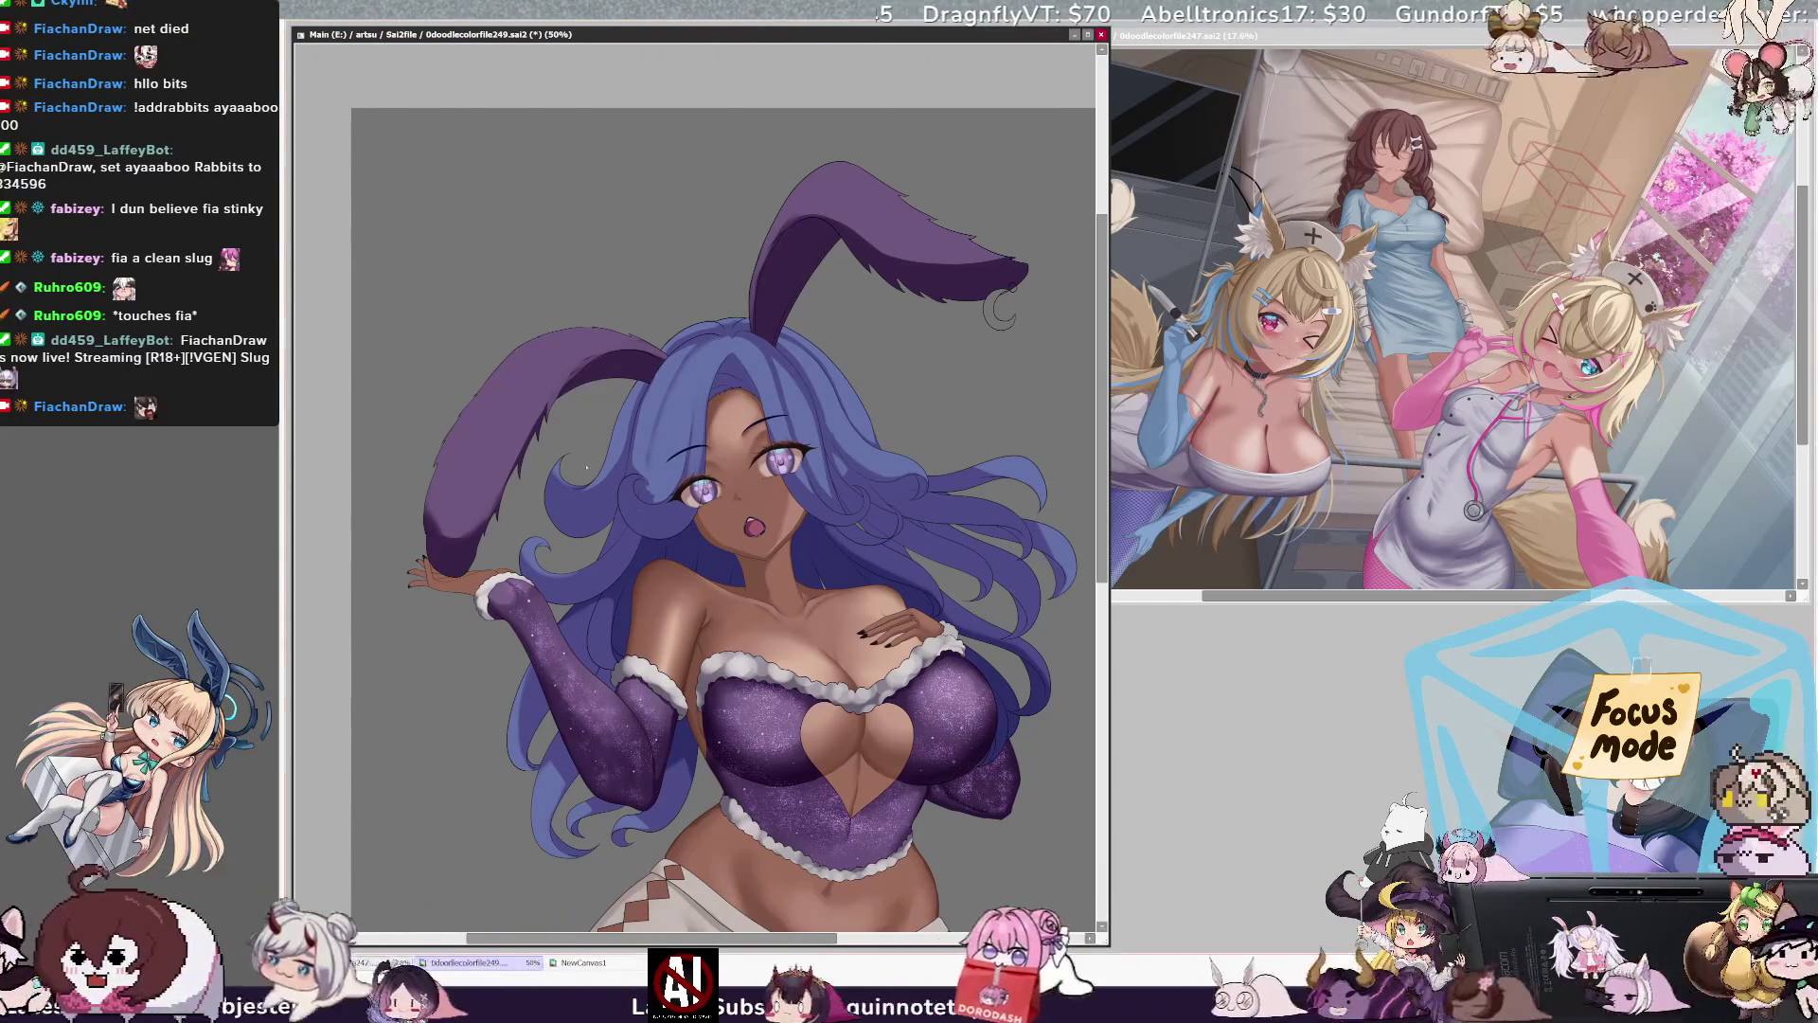
Step: Magic-wand select the front hair, then clear the selection and keep painting strands
left_click(663, 493)
key("ctrl+d")
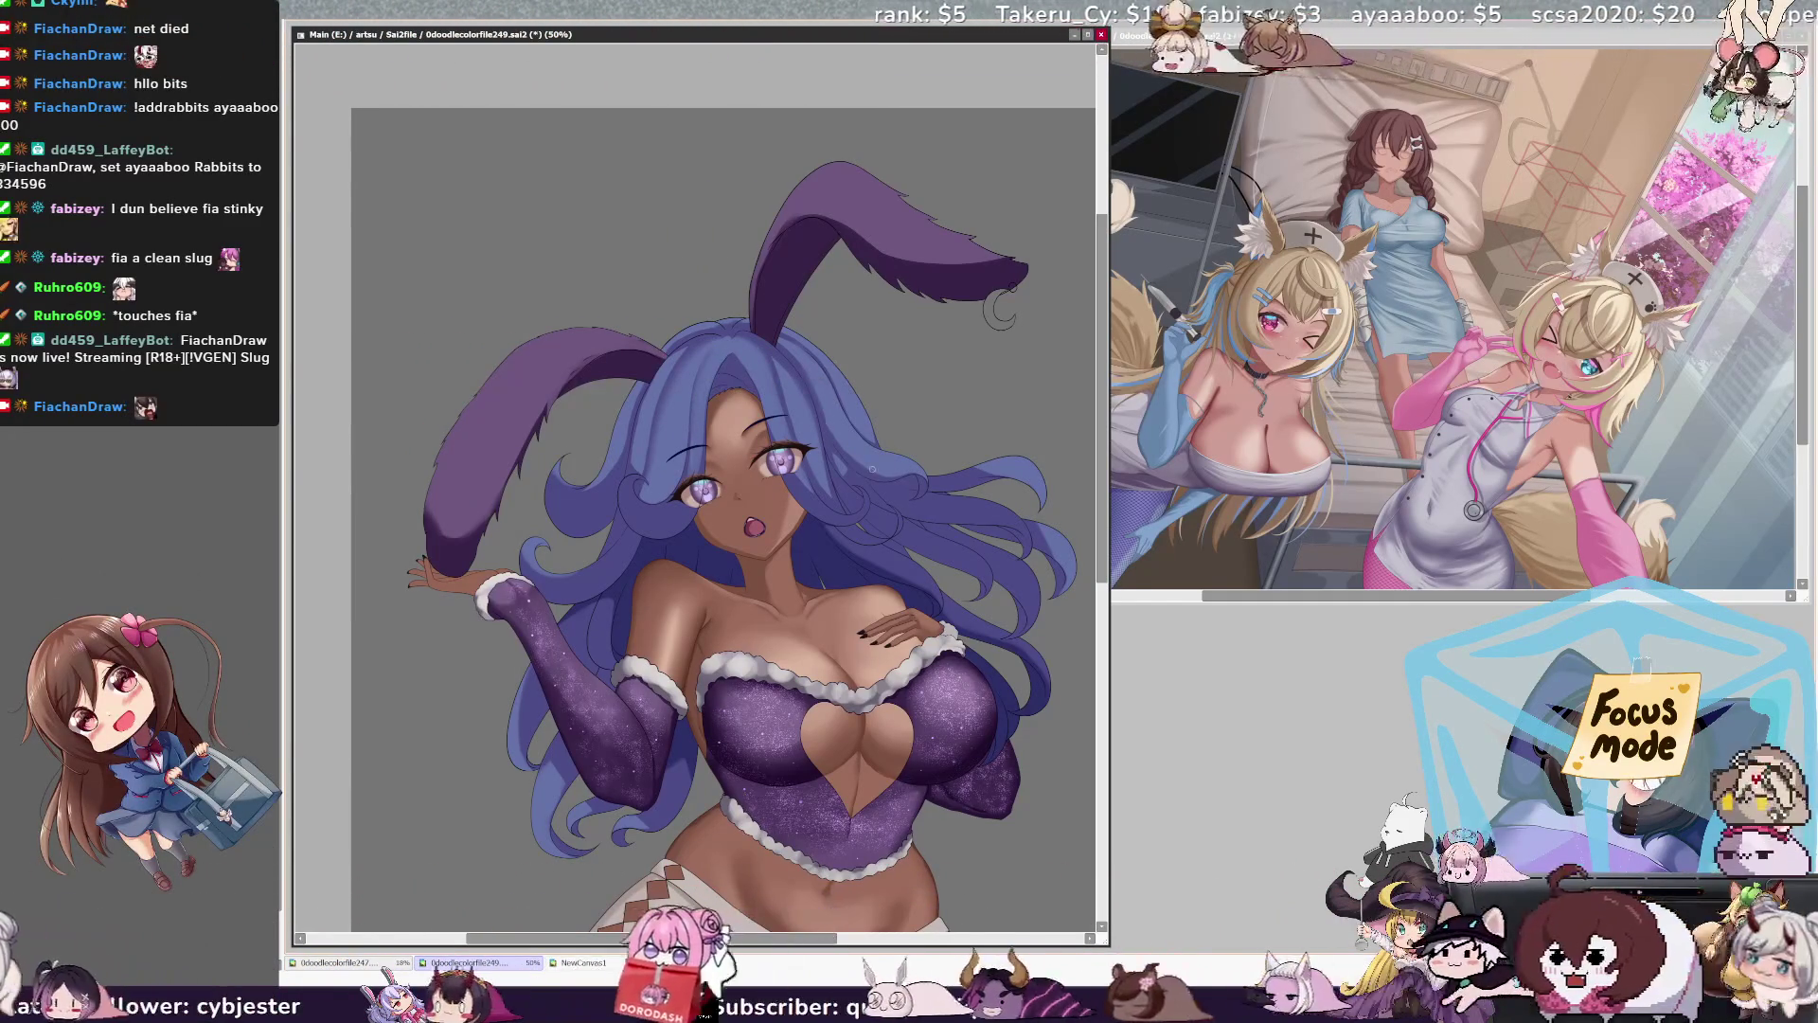
key("ctrl+n")
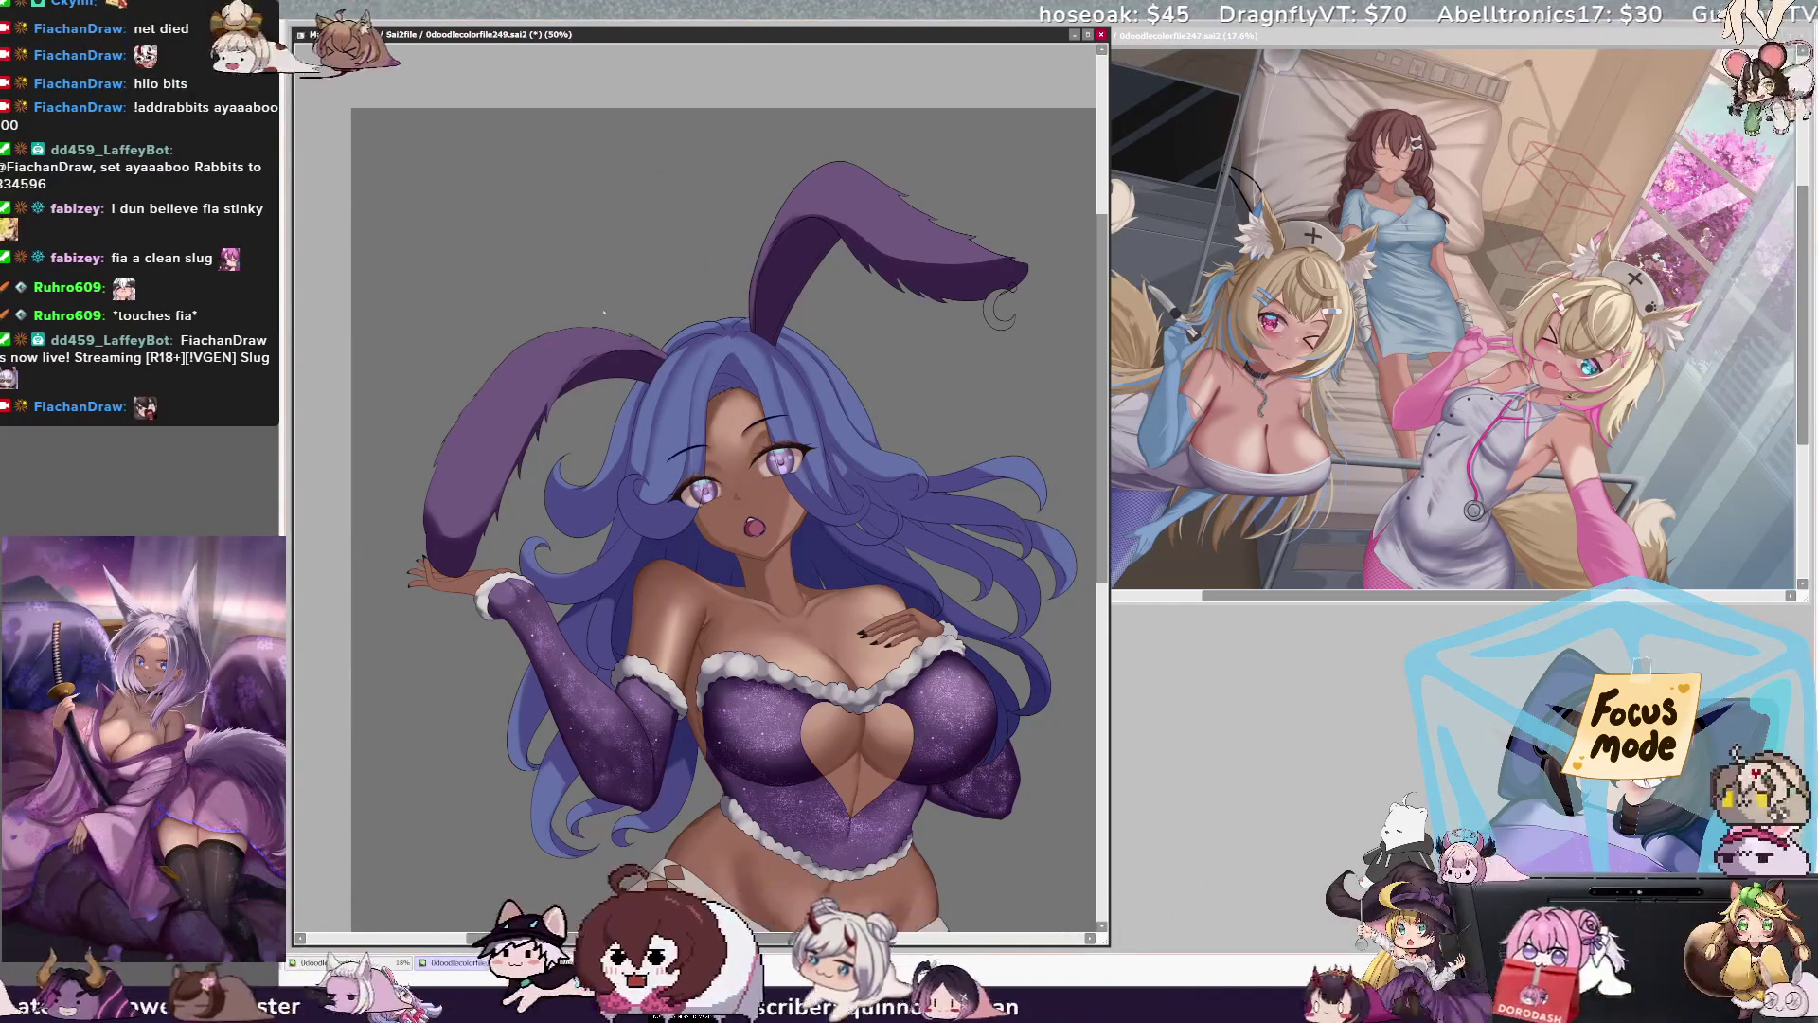
Step: Select the upper hair, then the lower-left strand, and tilt the view counterclockwise
left_click(654, 428)
left_click(622, 535)
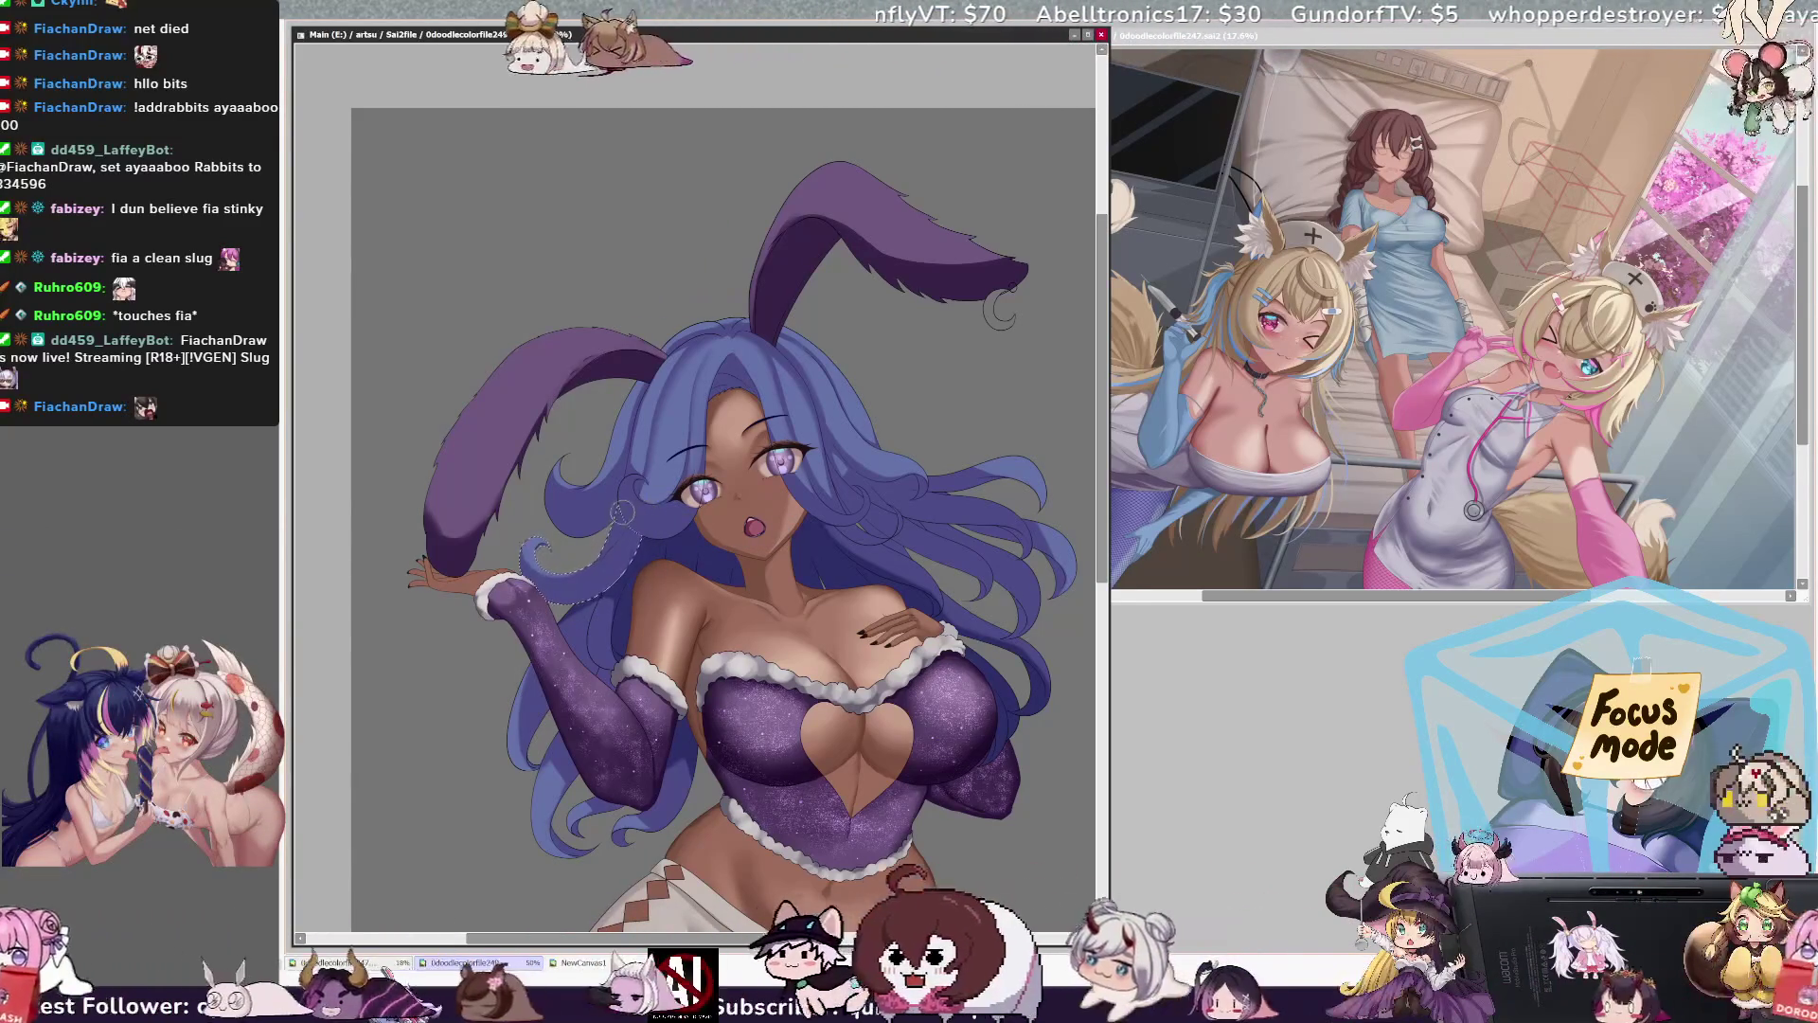
key("Delete")
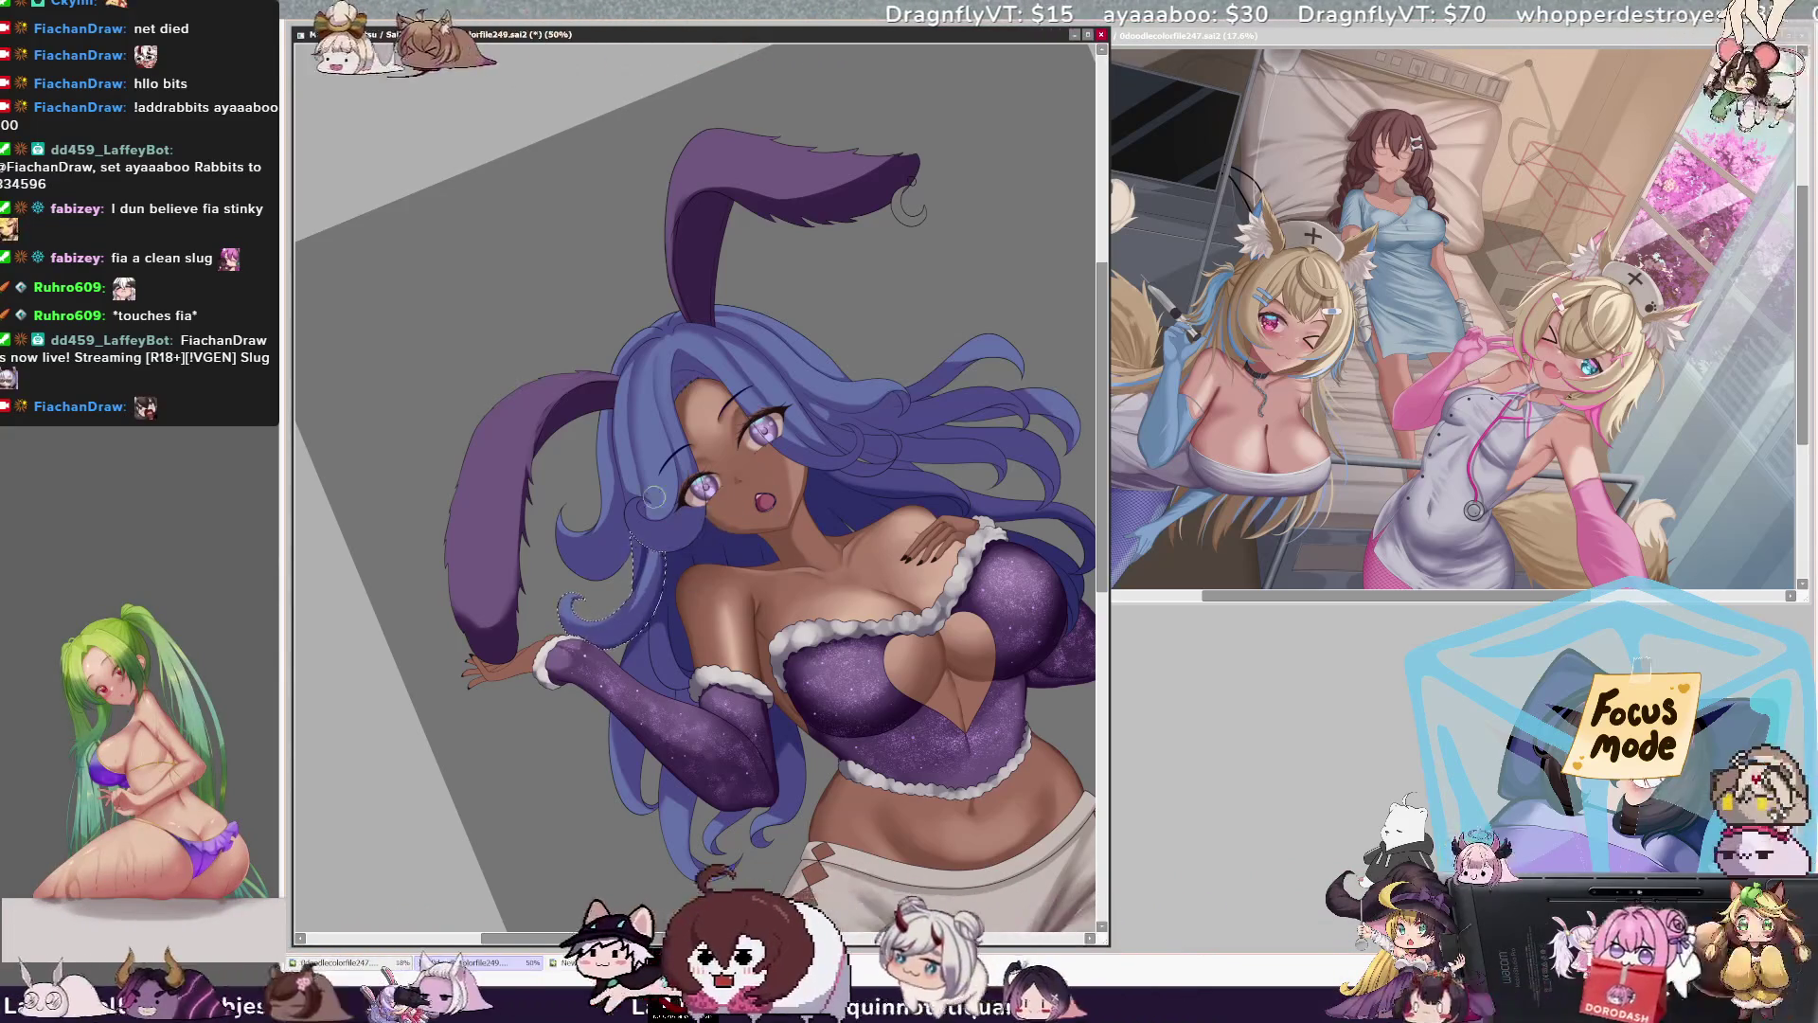
Step: Mirror the view to check the drawing, flip it back, reset rotation and shrink the brush slightly
key("h")
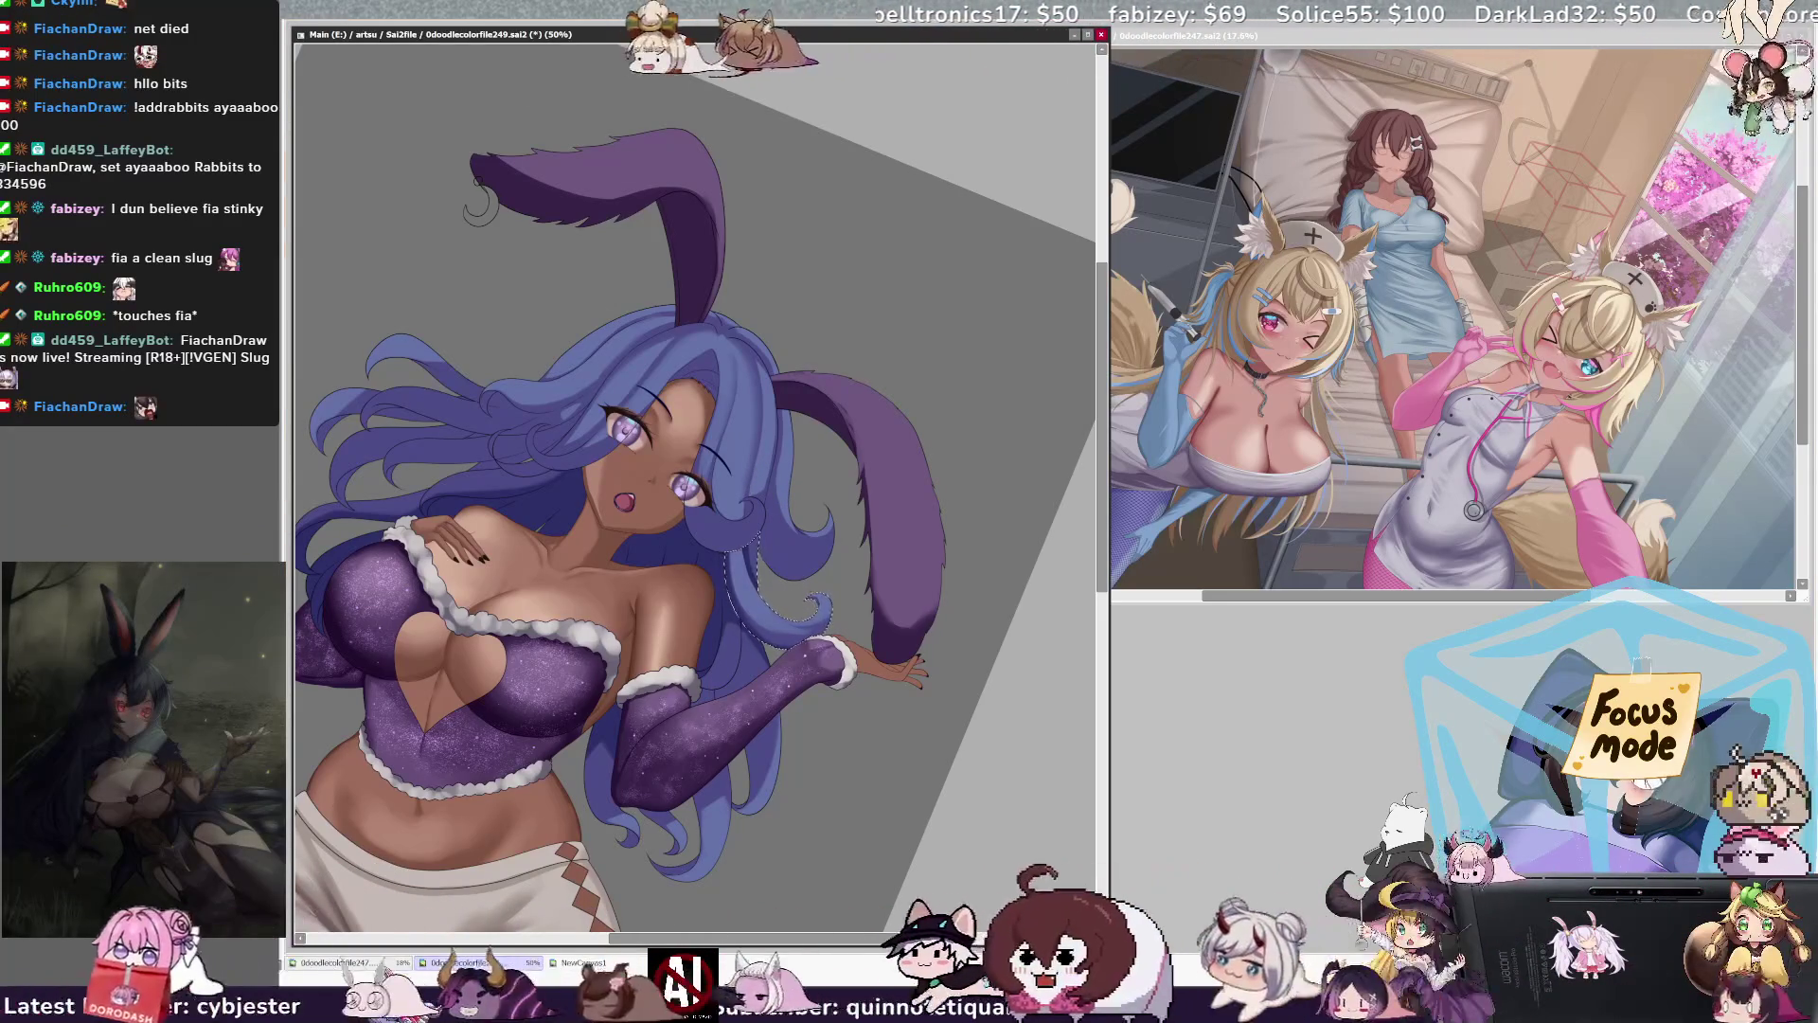
key("h")
key("Home")
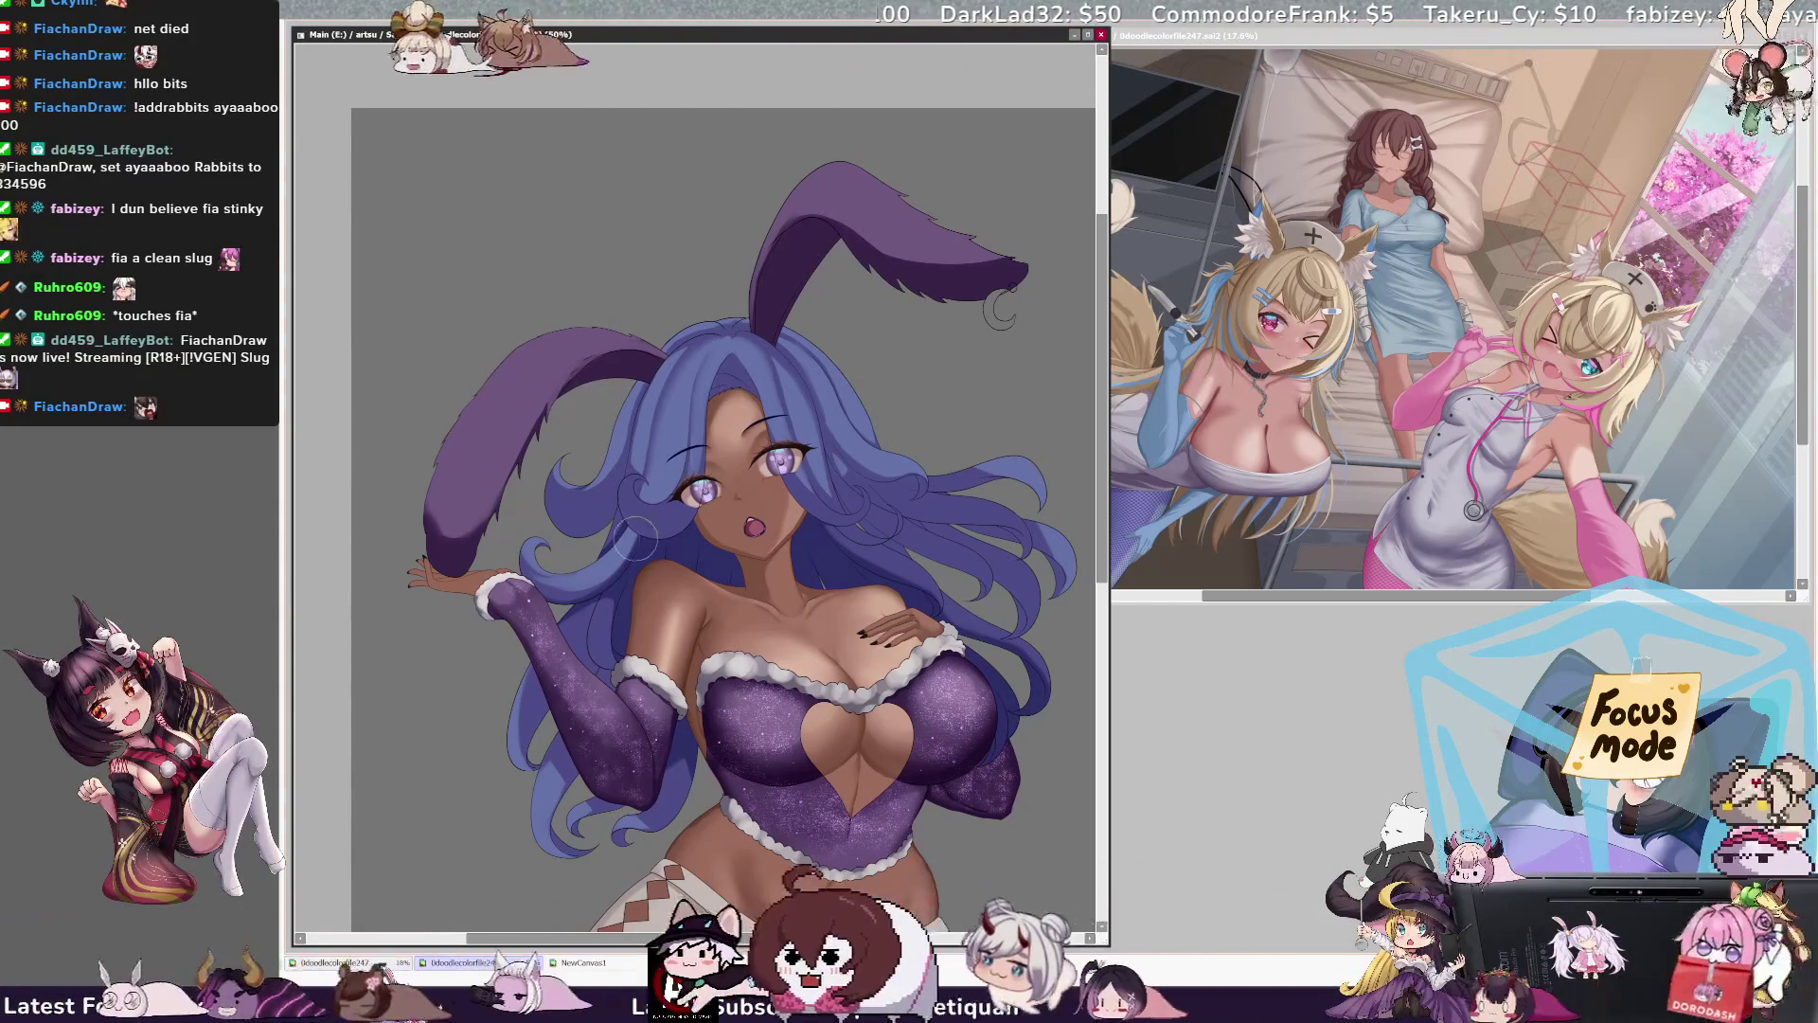
key("bracketleft")
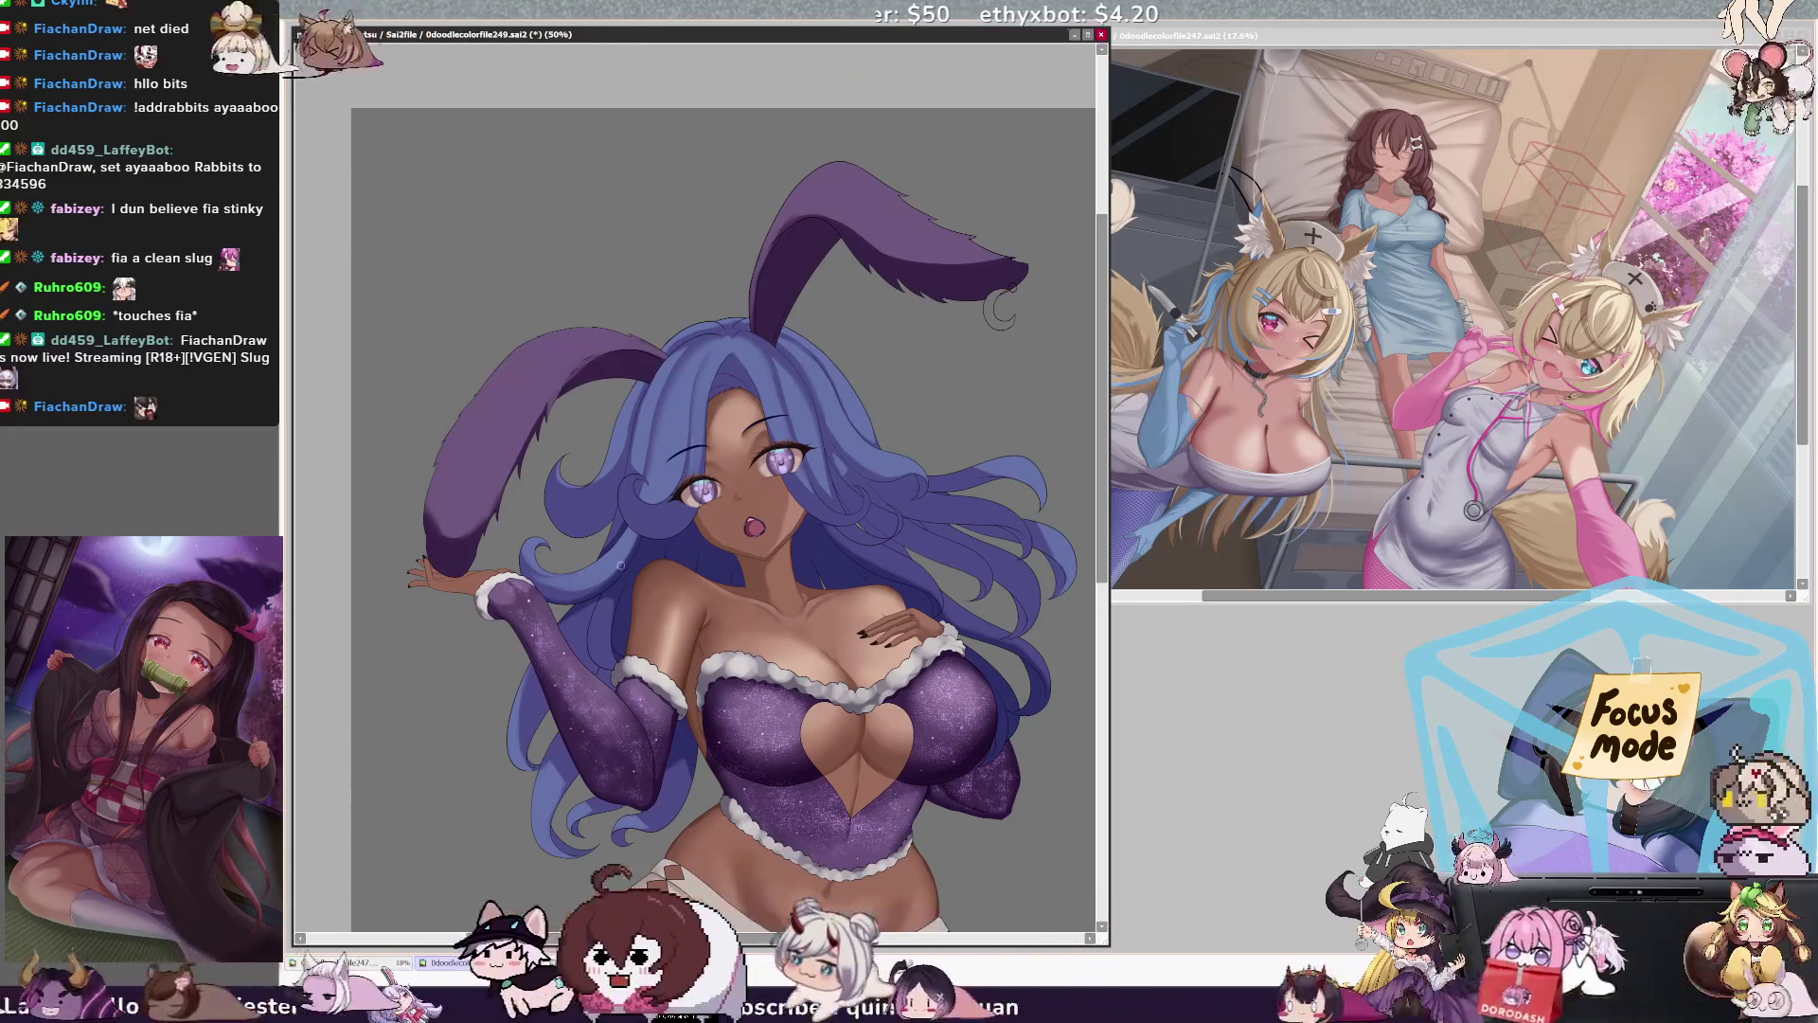
Step: Pan the canvas and raise the brush size to 70
left_click_drag(1000, 309, 956, 308)
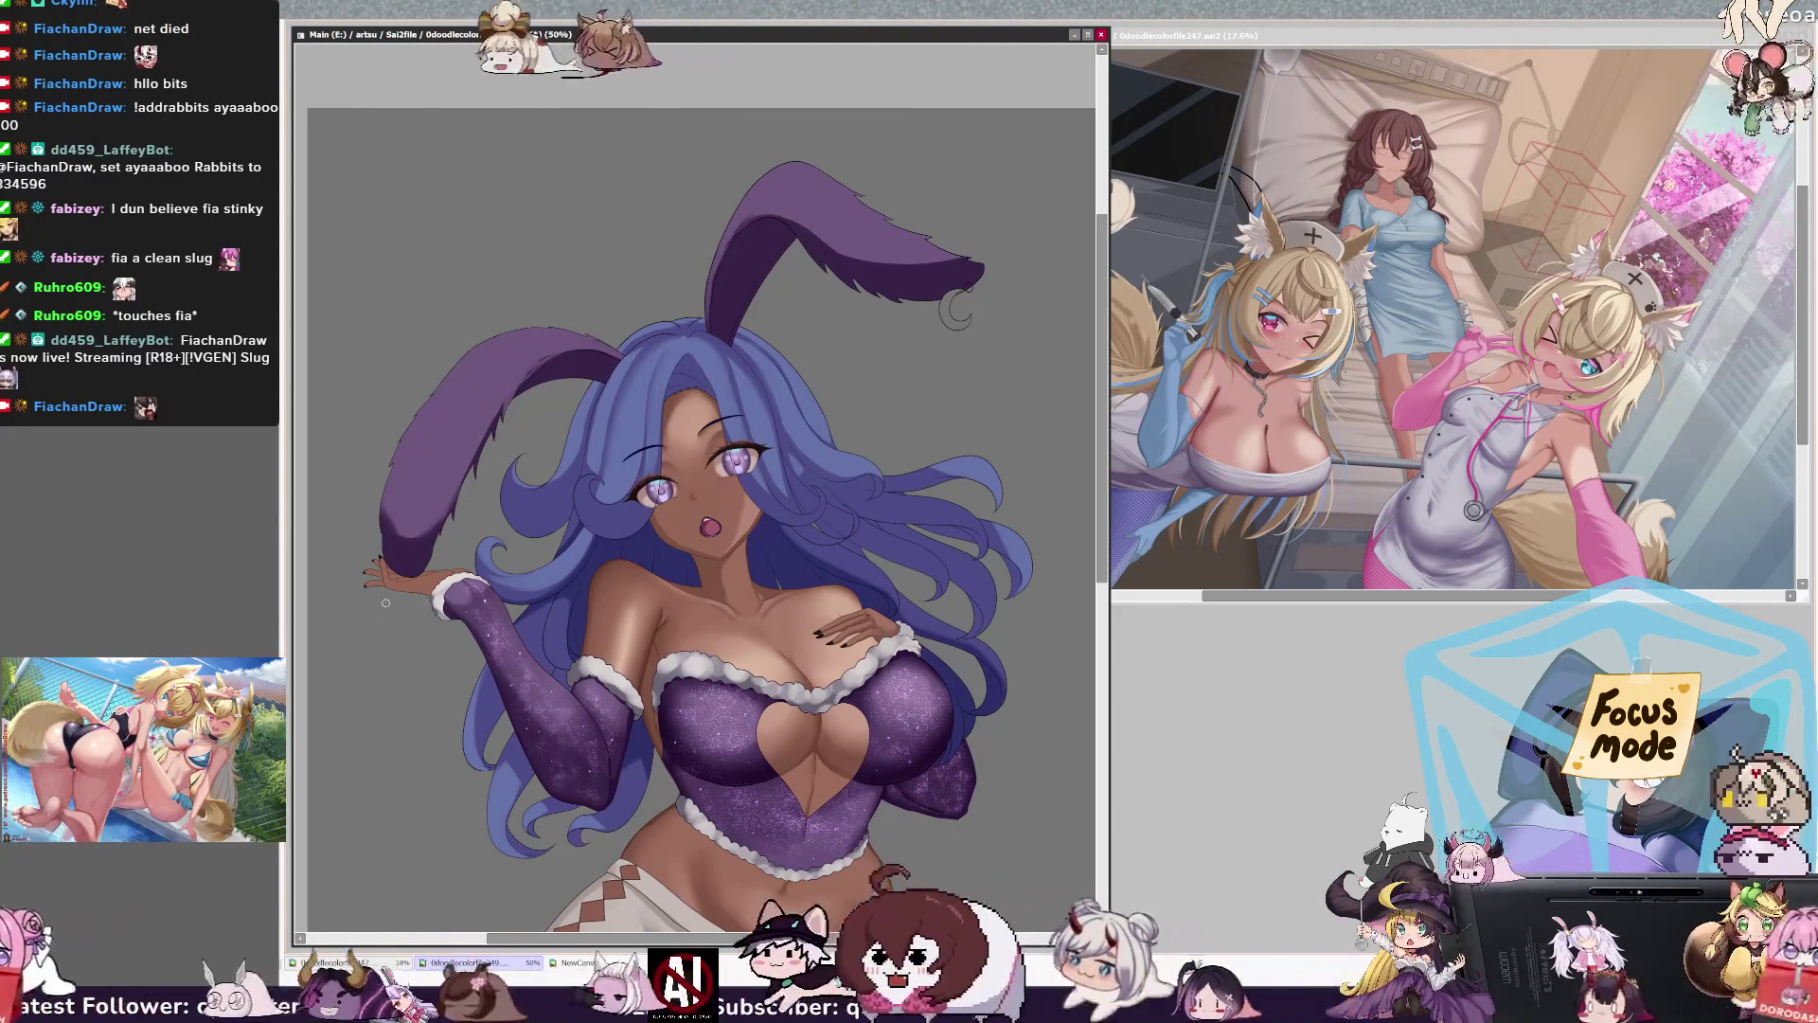
key("bracketright")
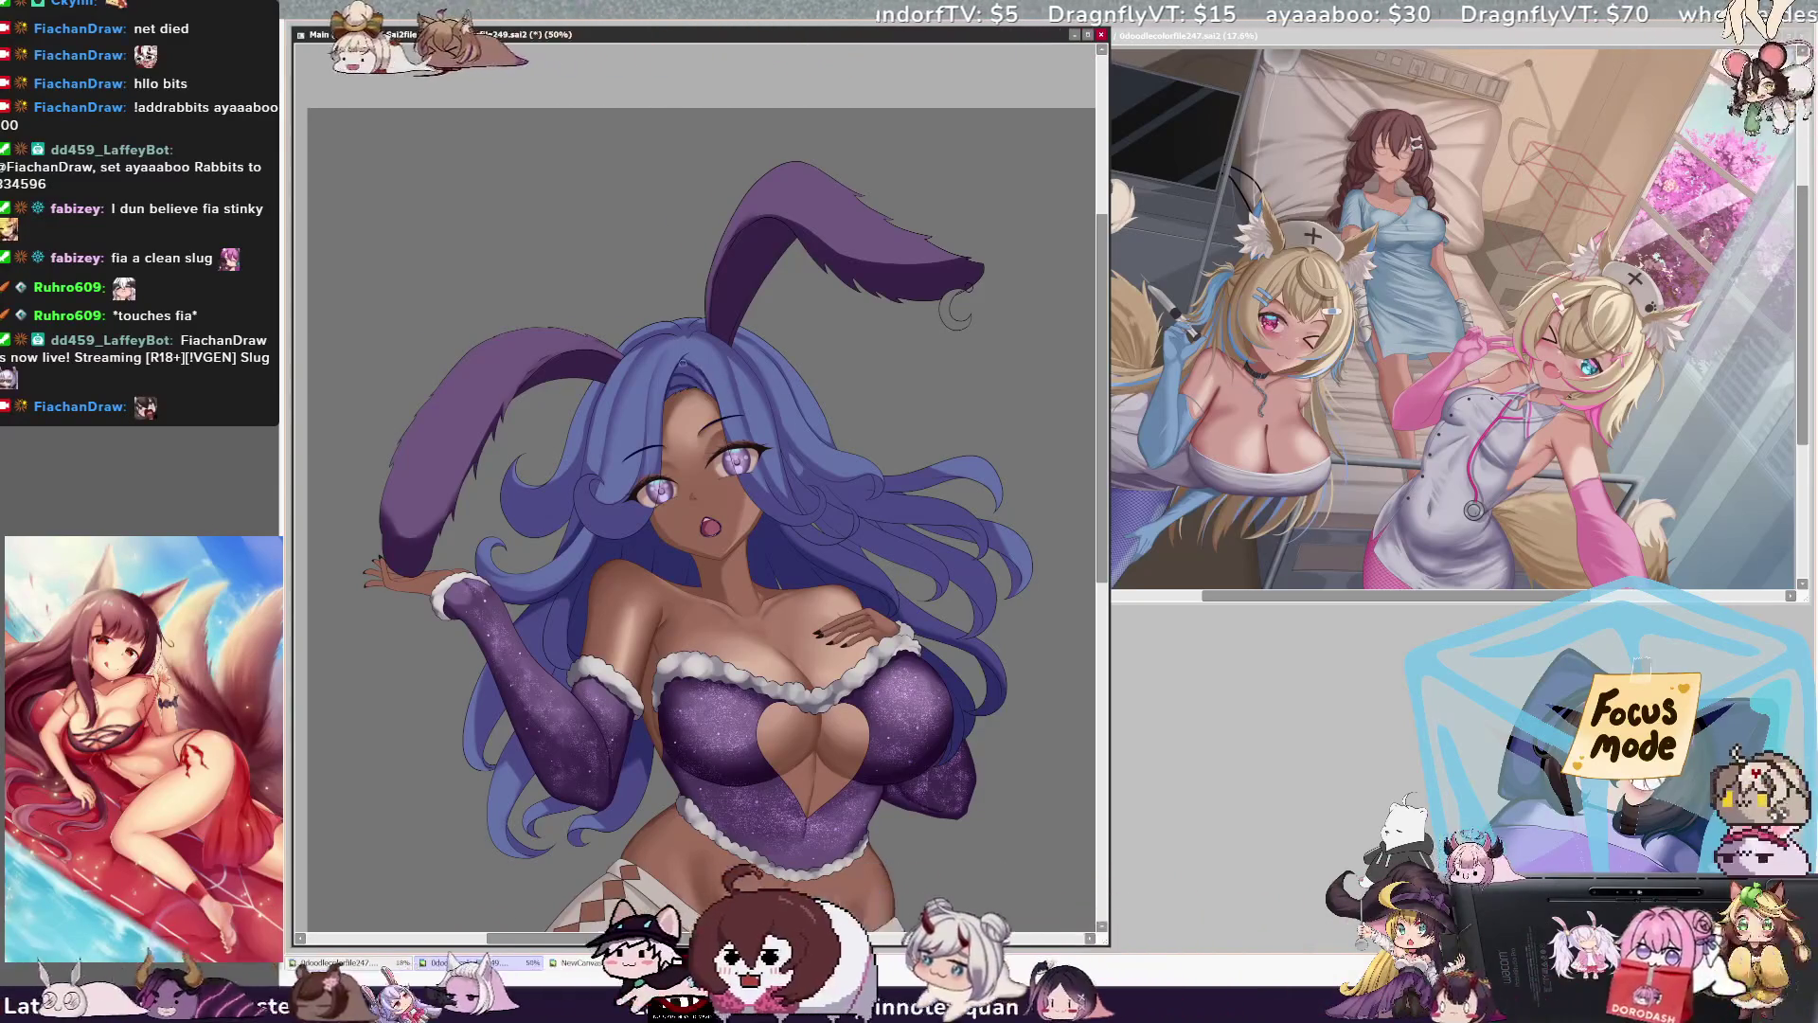
Step: Pick Layer23 from the hair on the canvas, then enlarge the brush
left_click(703, 373, "ctrl+shift")
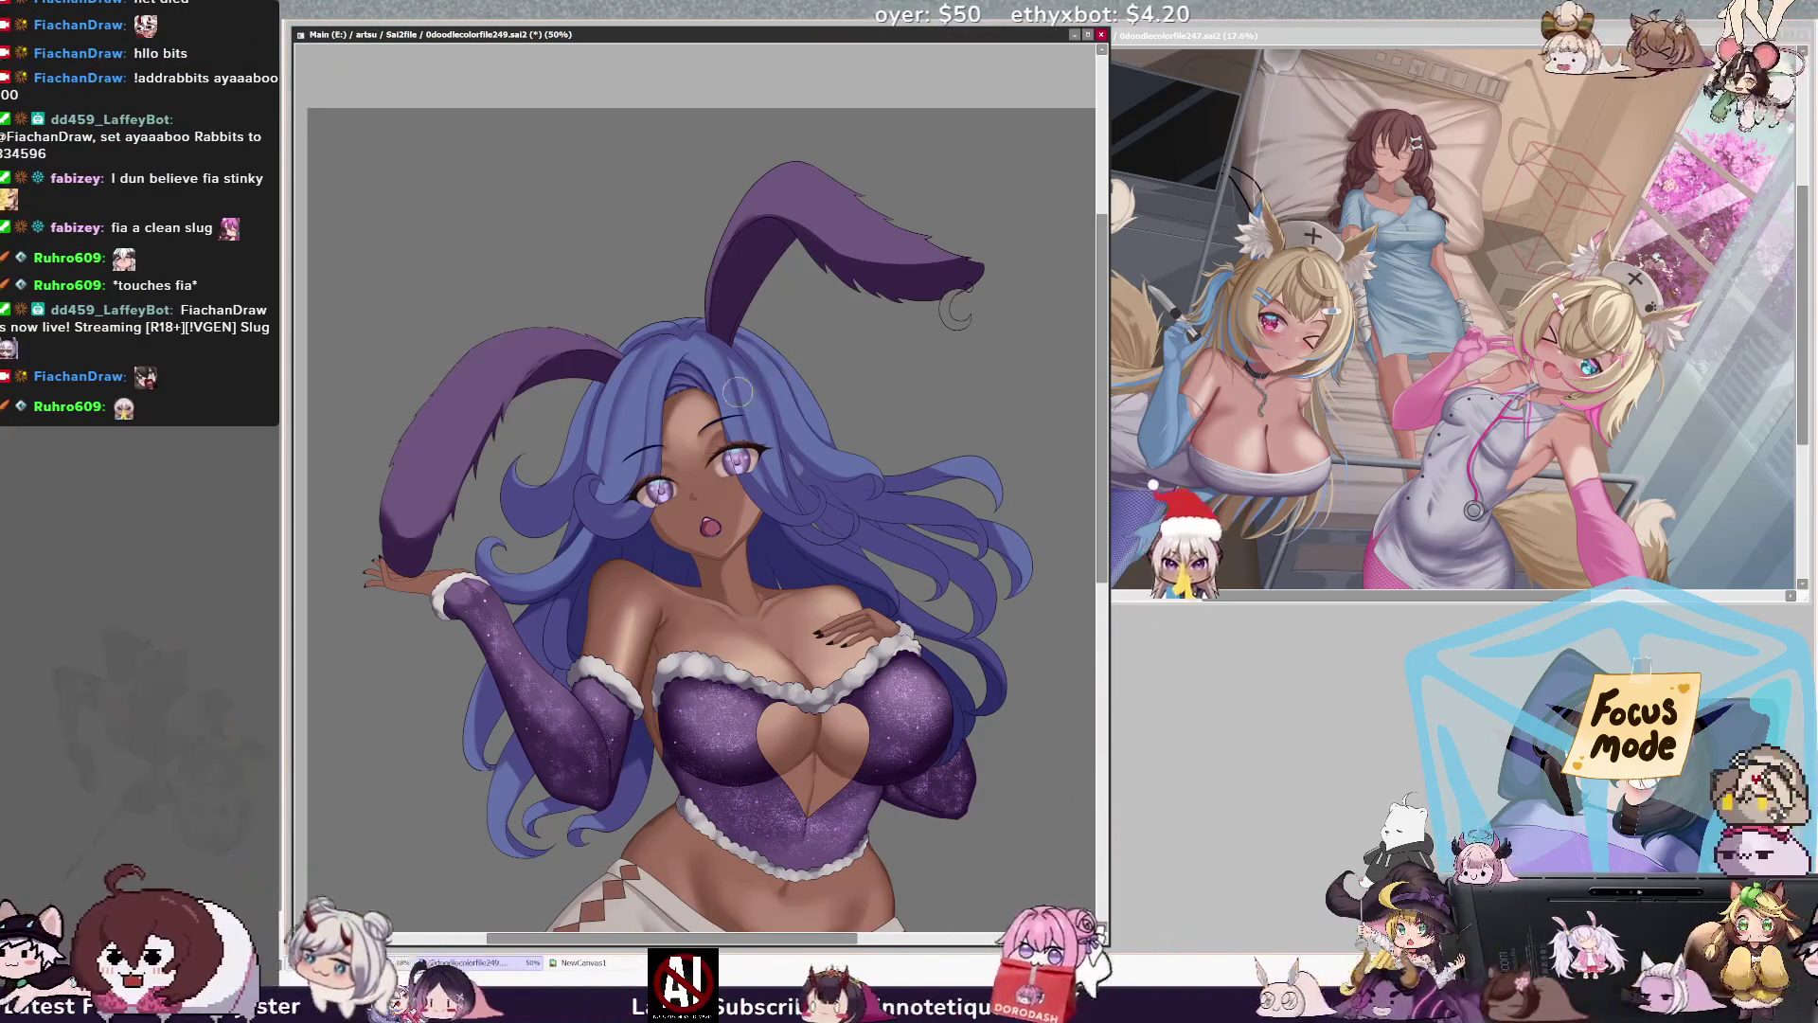
key("bracketright")
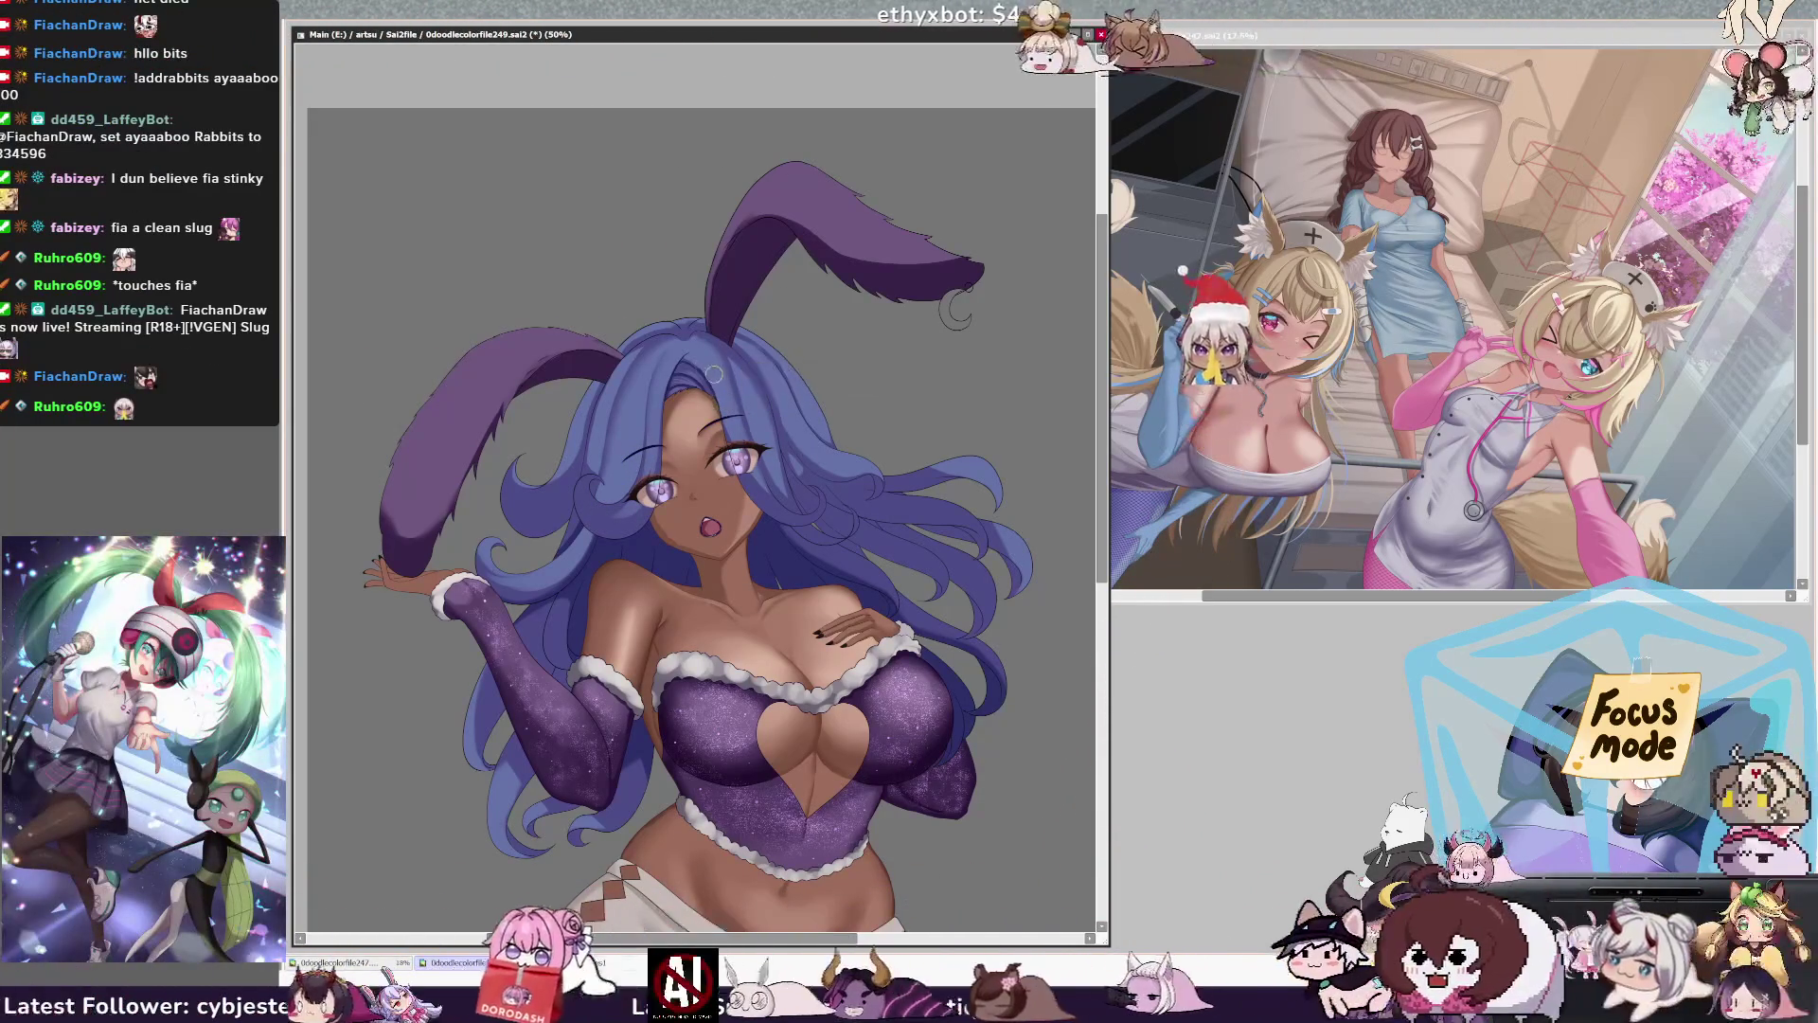
key("bracketright")
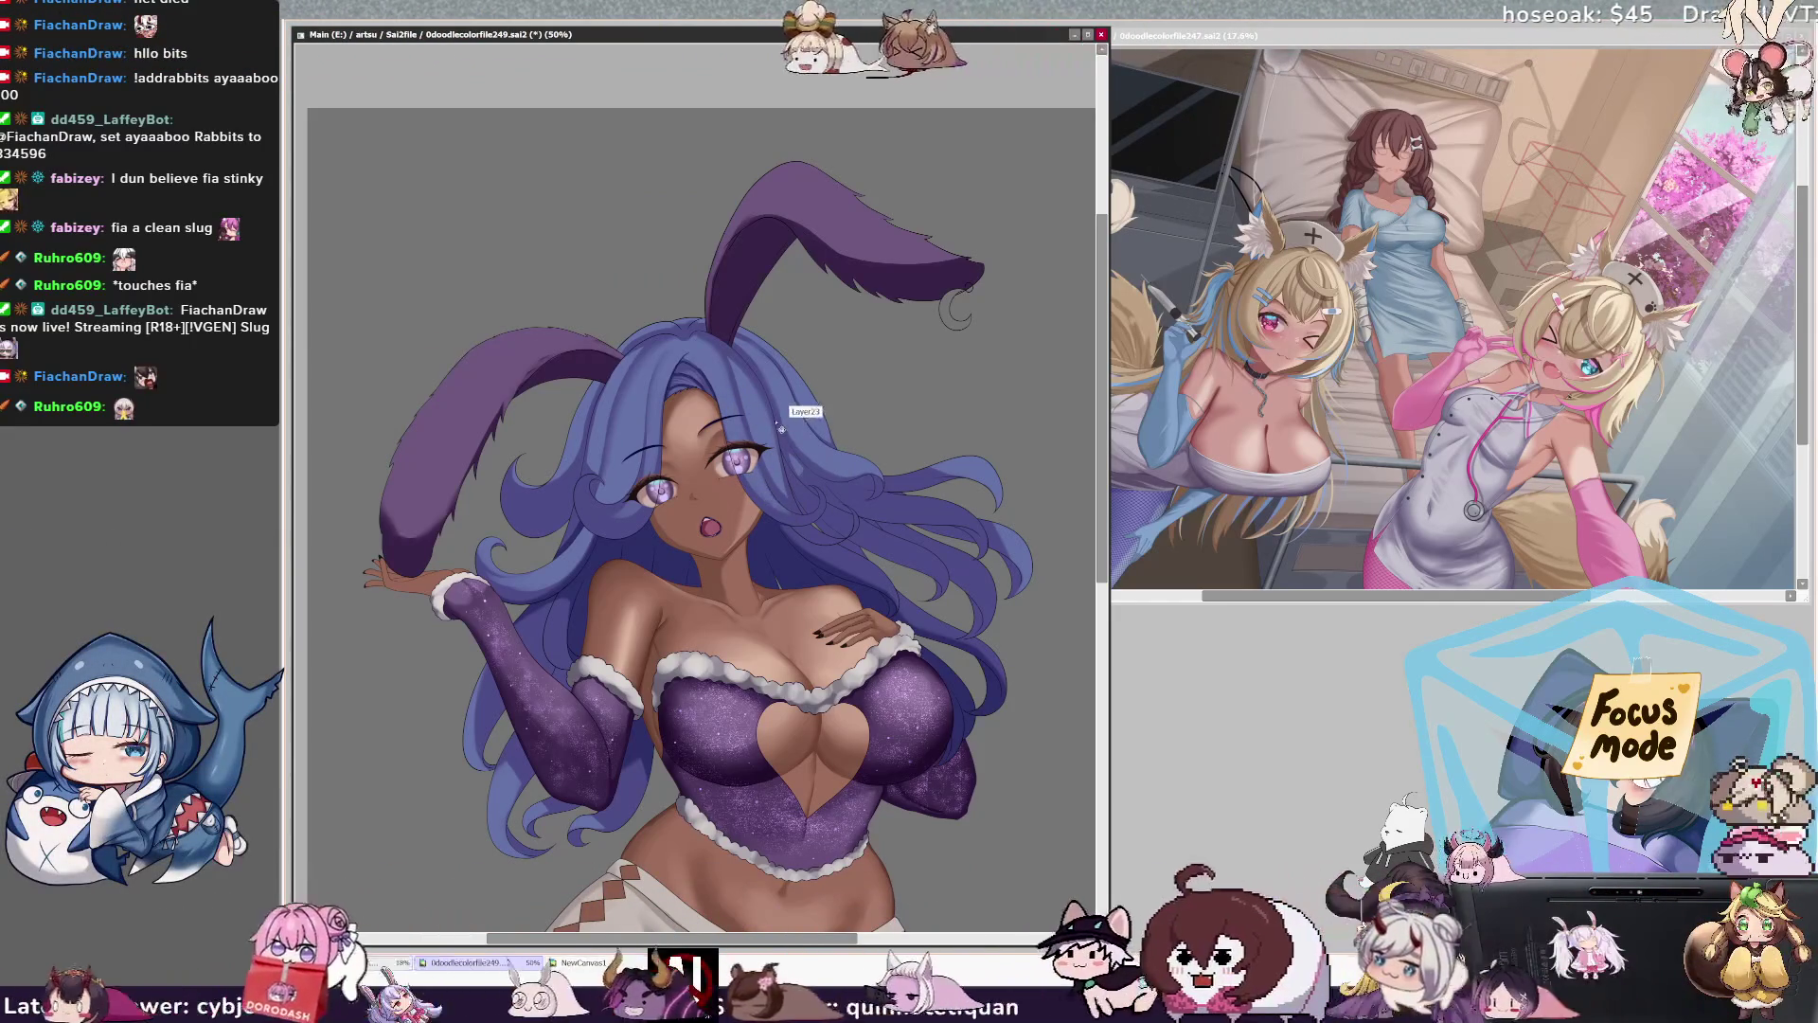
left_click(663, 470, "ctrl+shift")
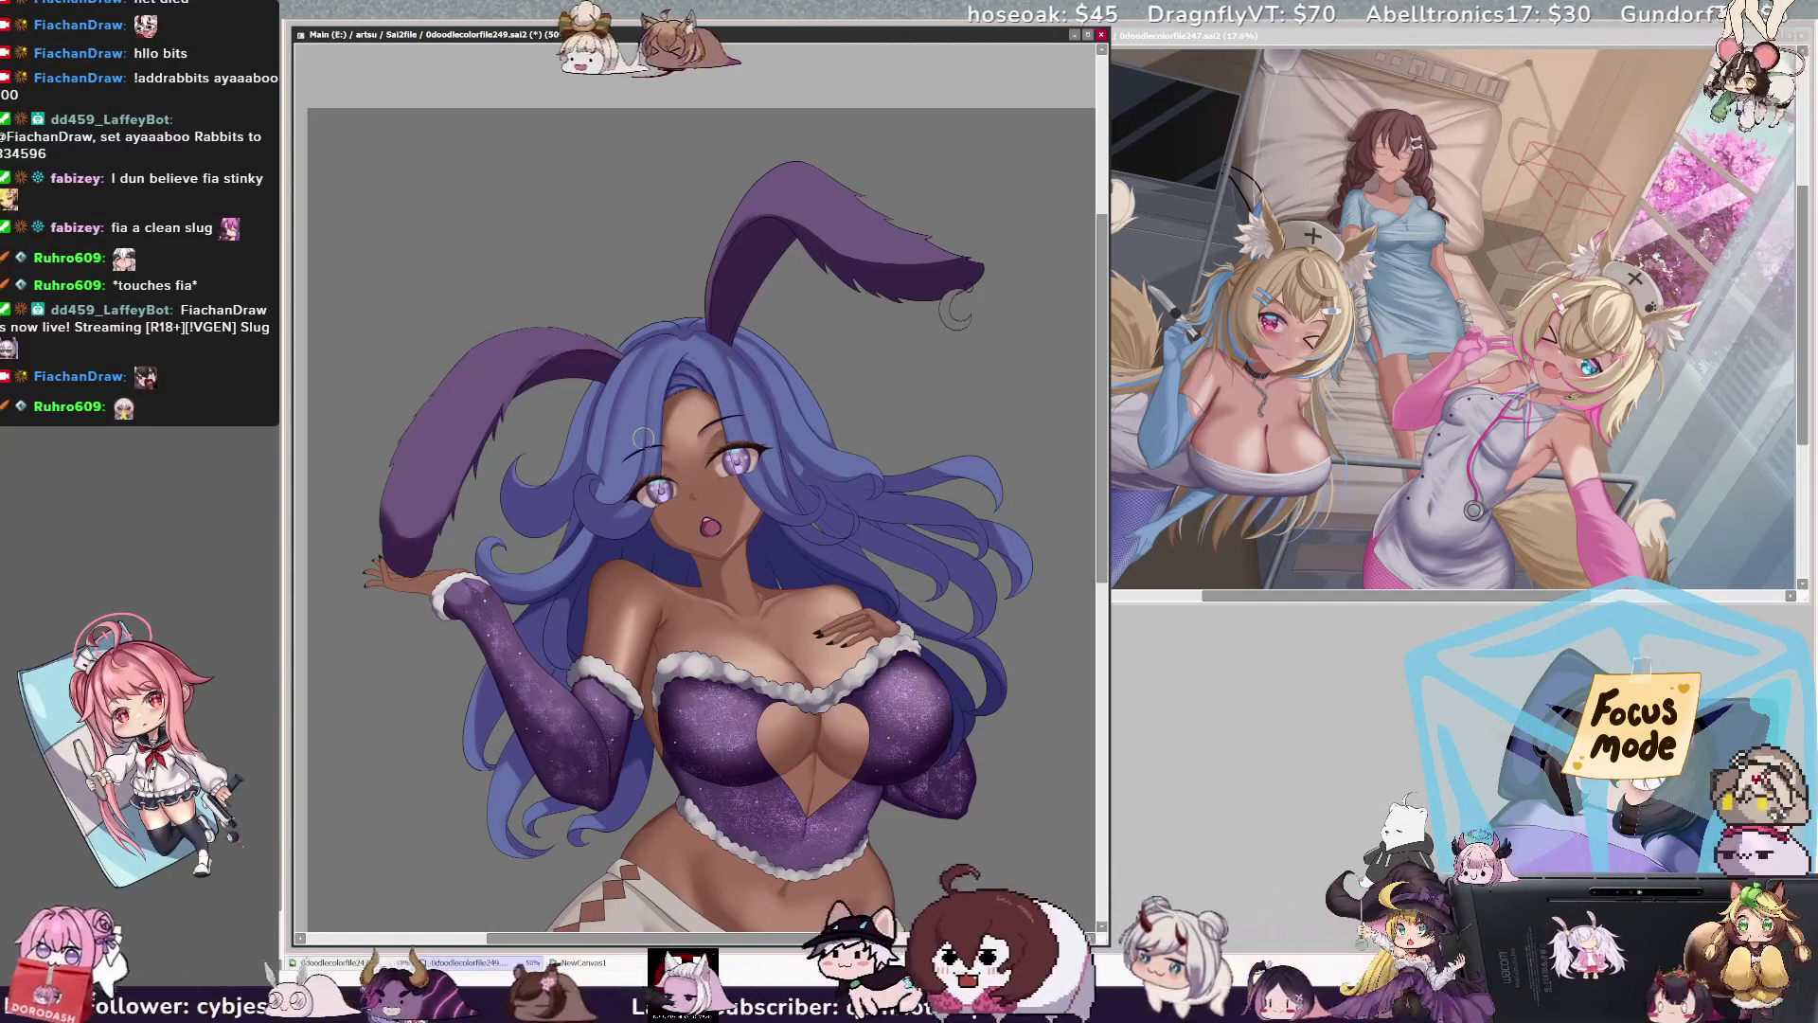
scroll(1105, 480, "down", 2)
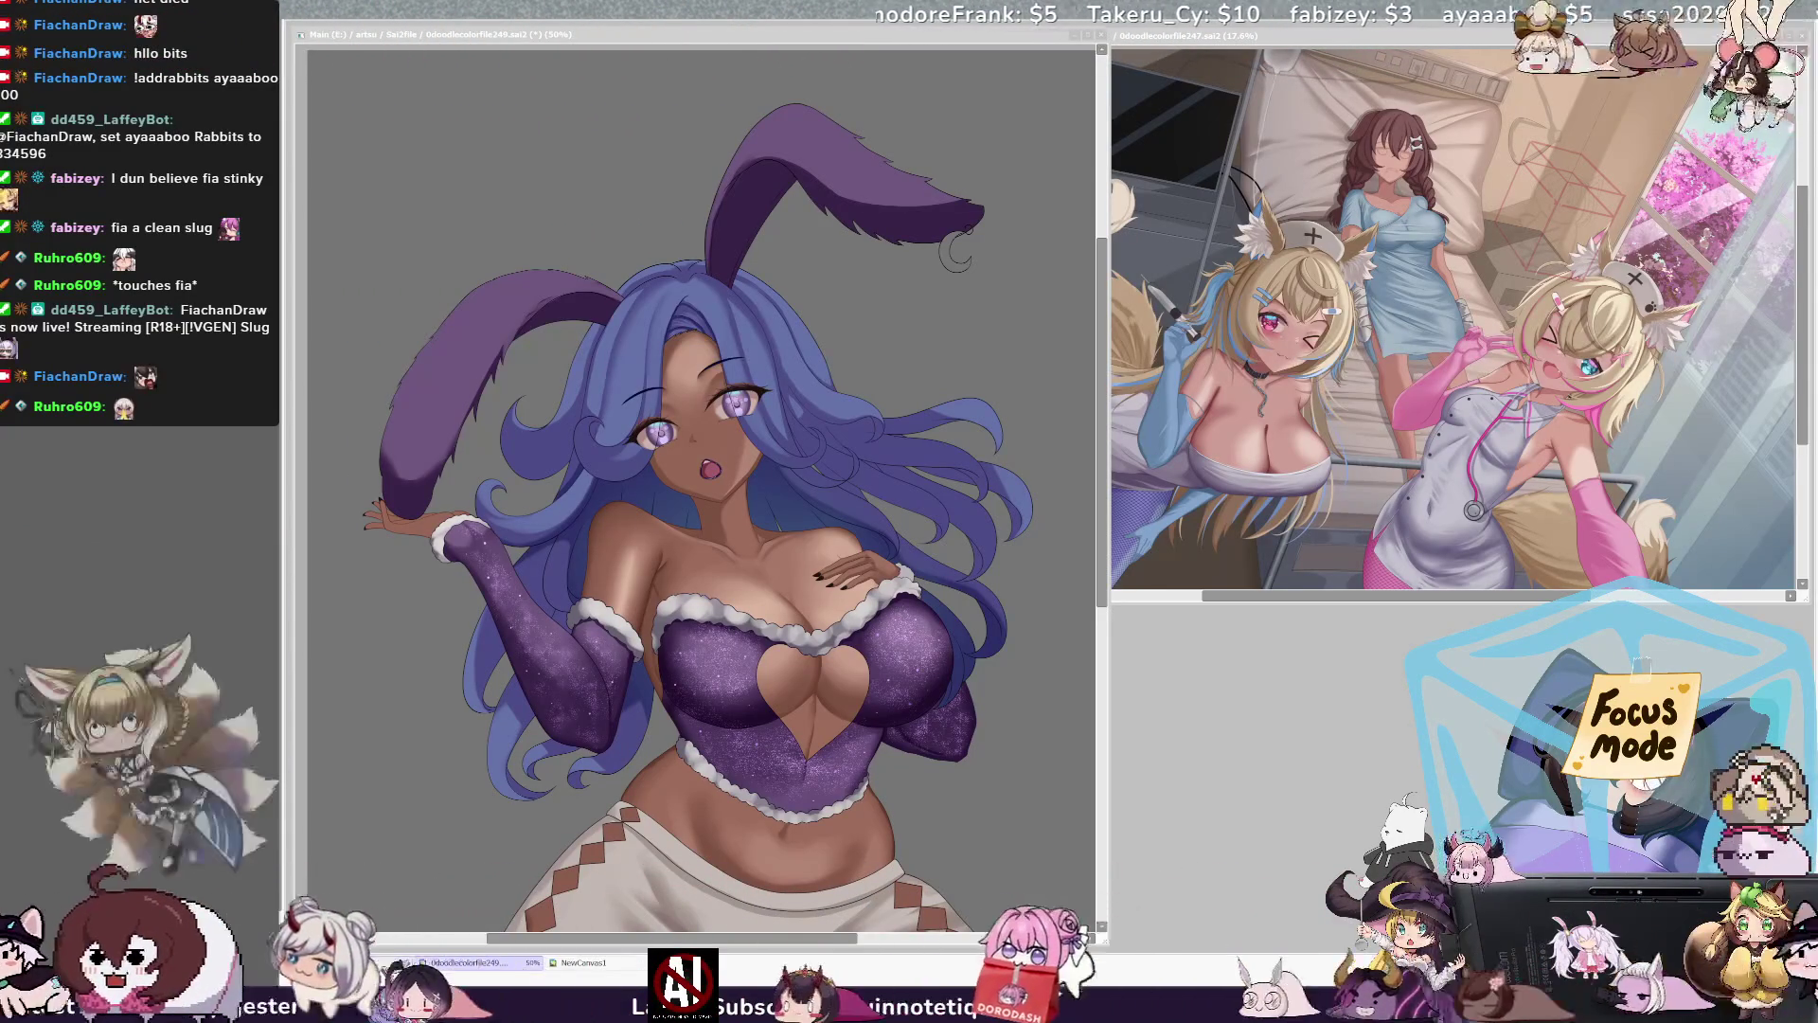
scroll(1087, 590, "down", 3)
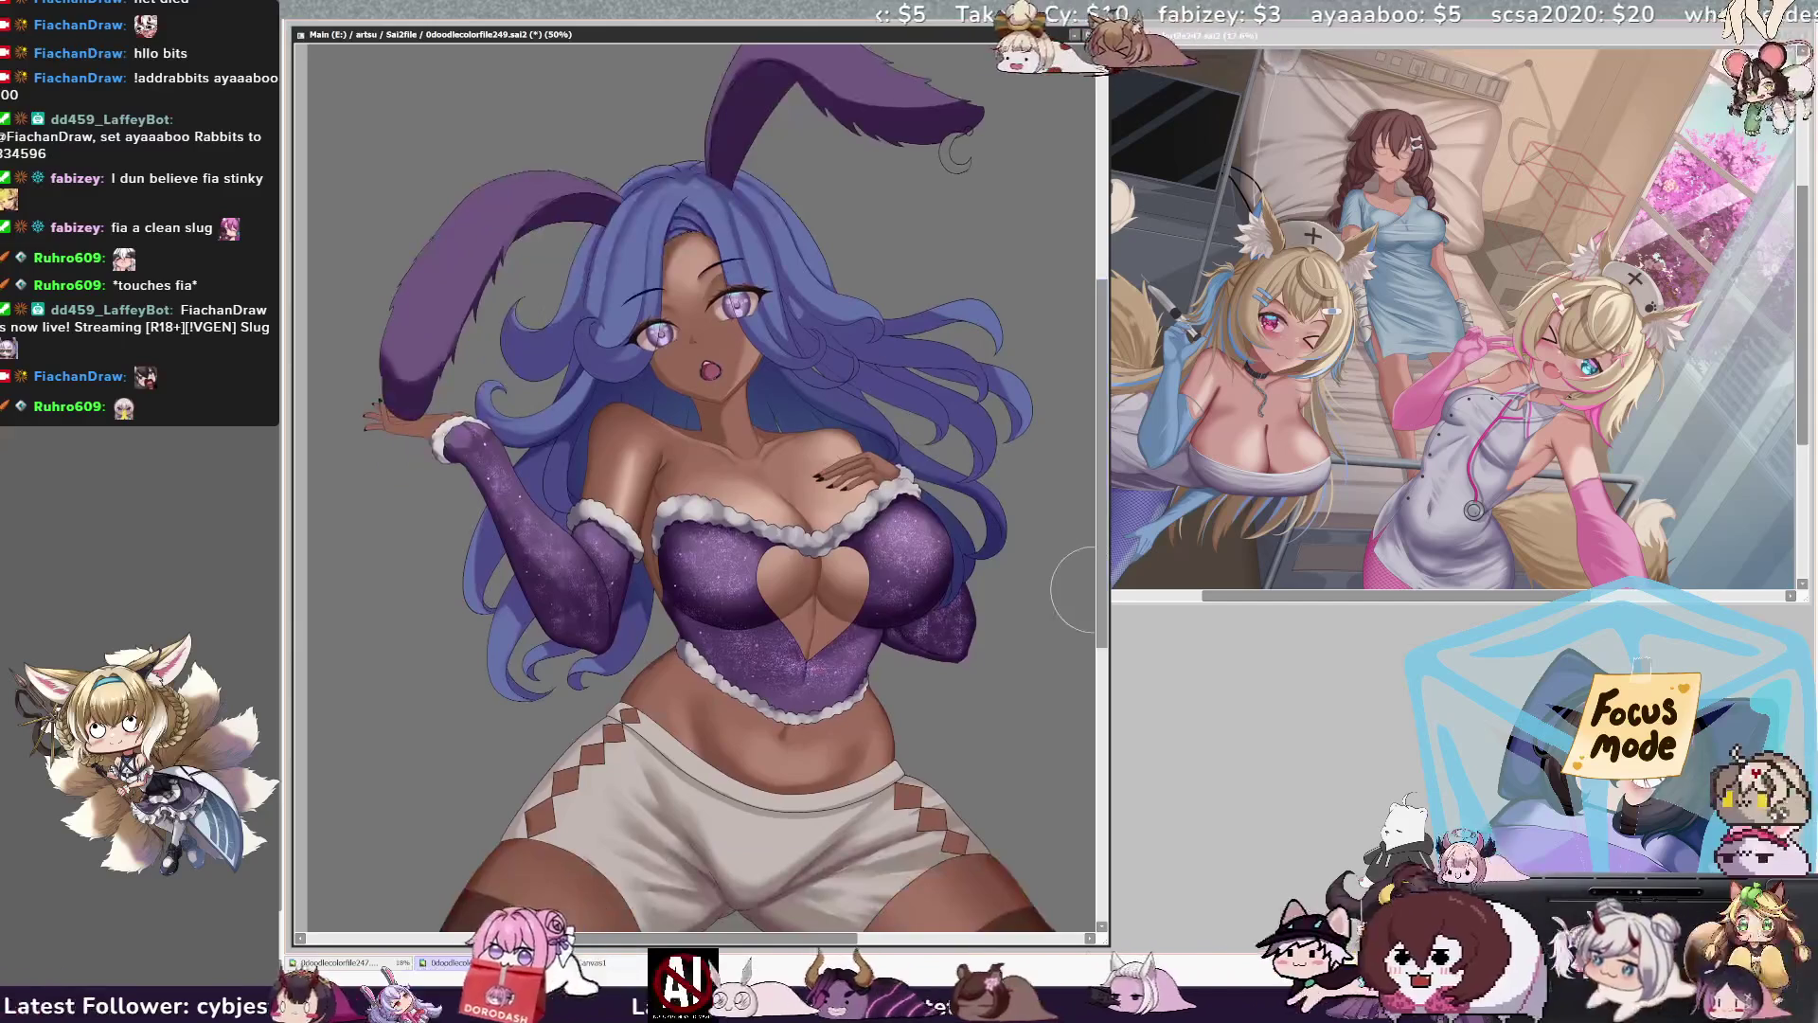
key("Home")
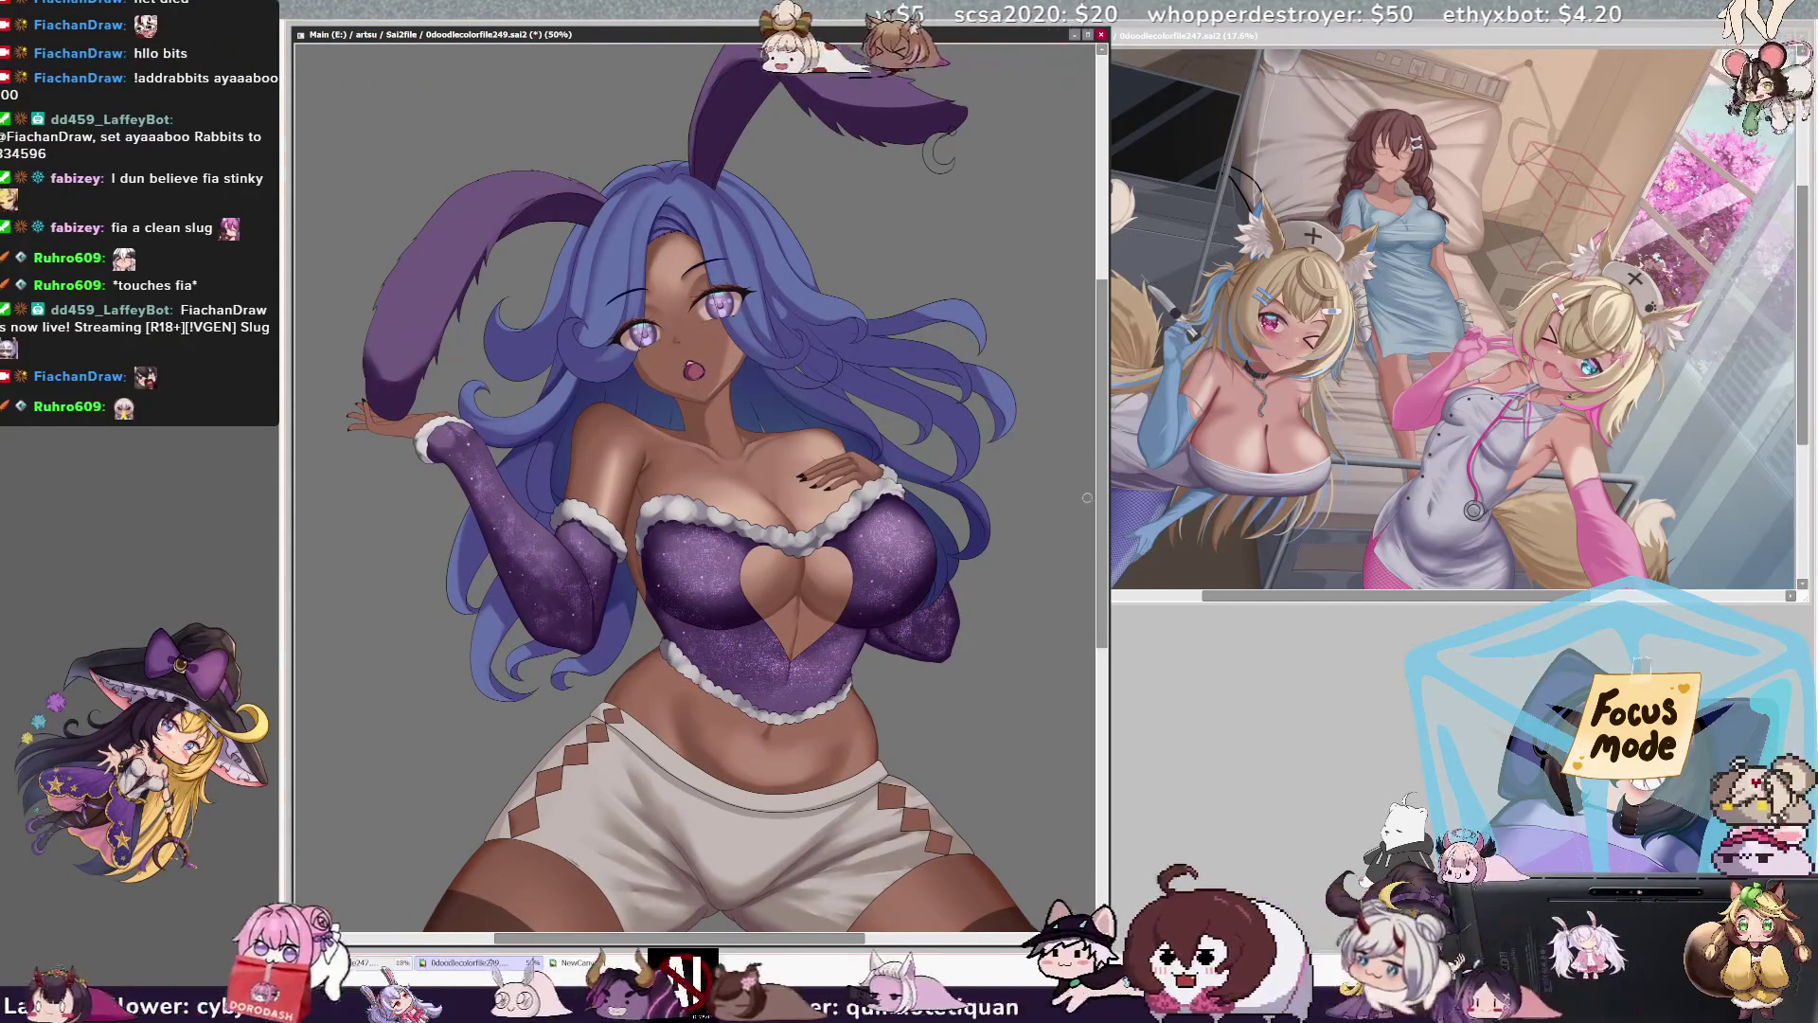
left_click_drag(1101, 491, 1101, 397)
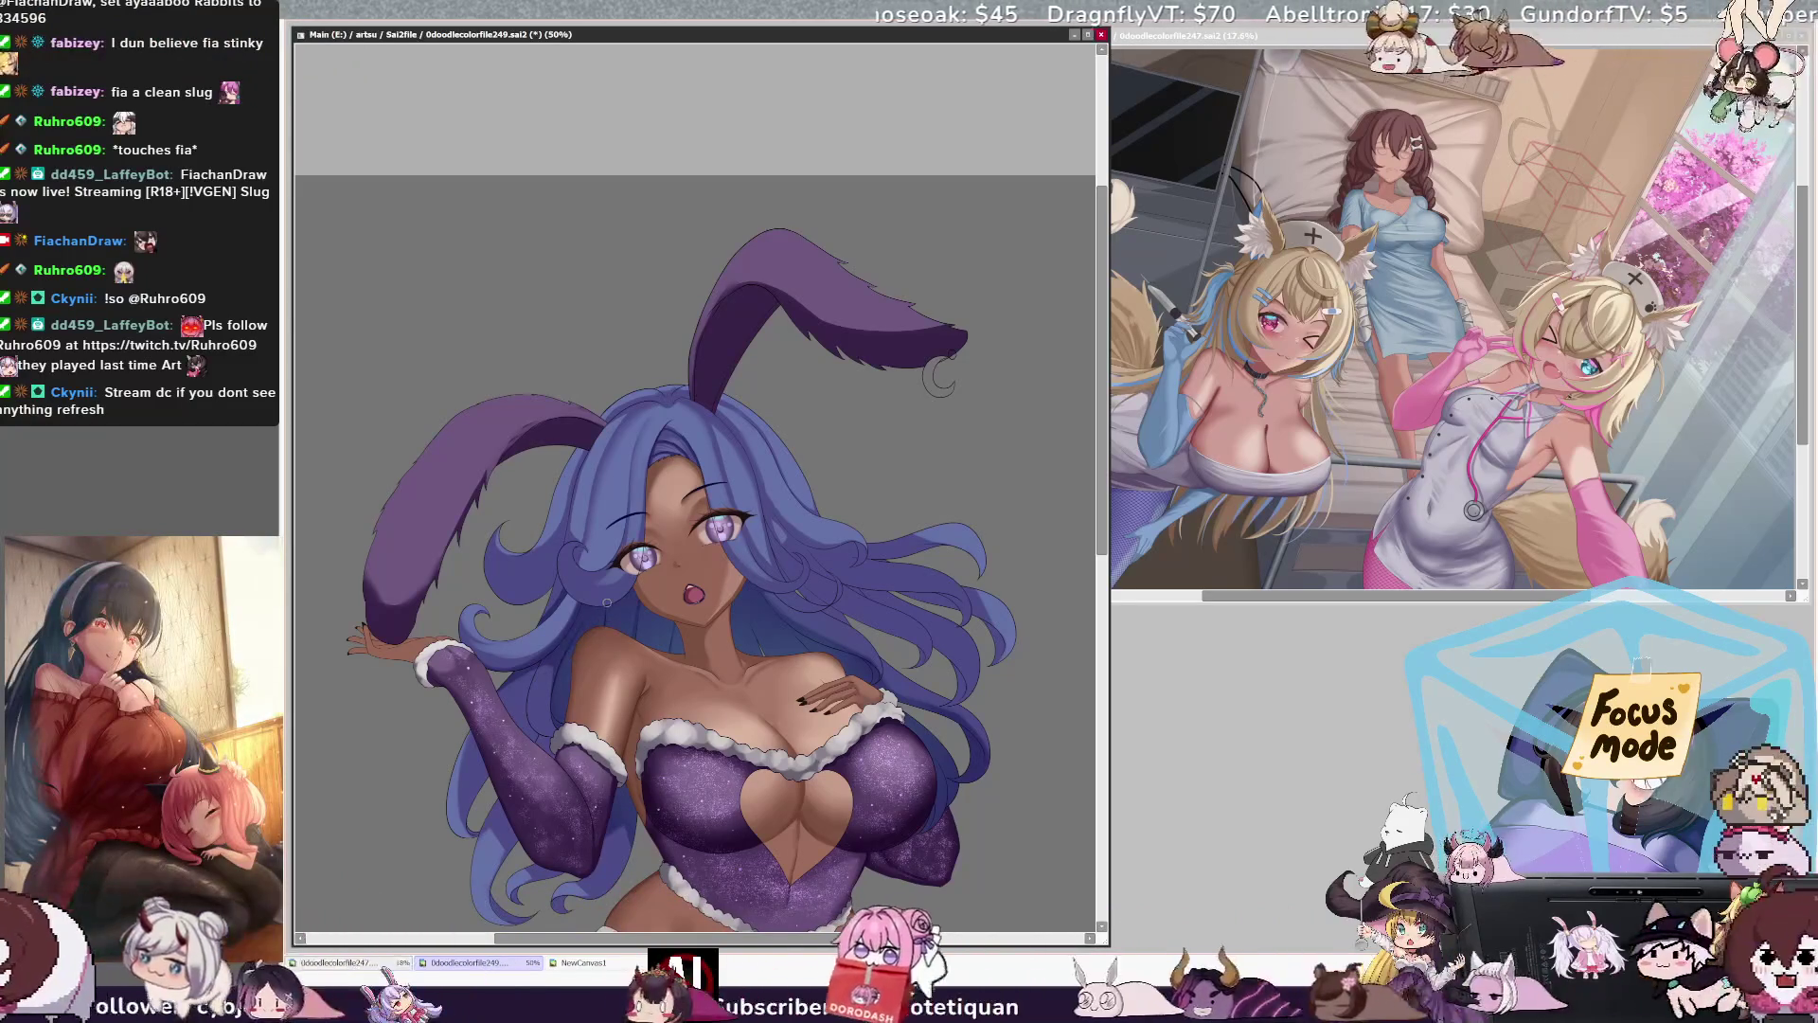
Step: Pick the painted area's layer and mirror the view horizontally to check proportions
left_click(764, 647, "ctrl+shift")
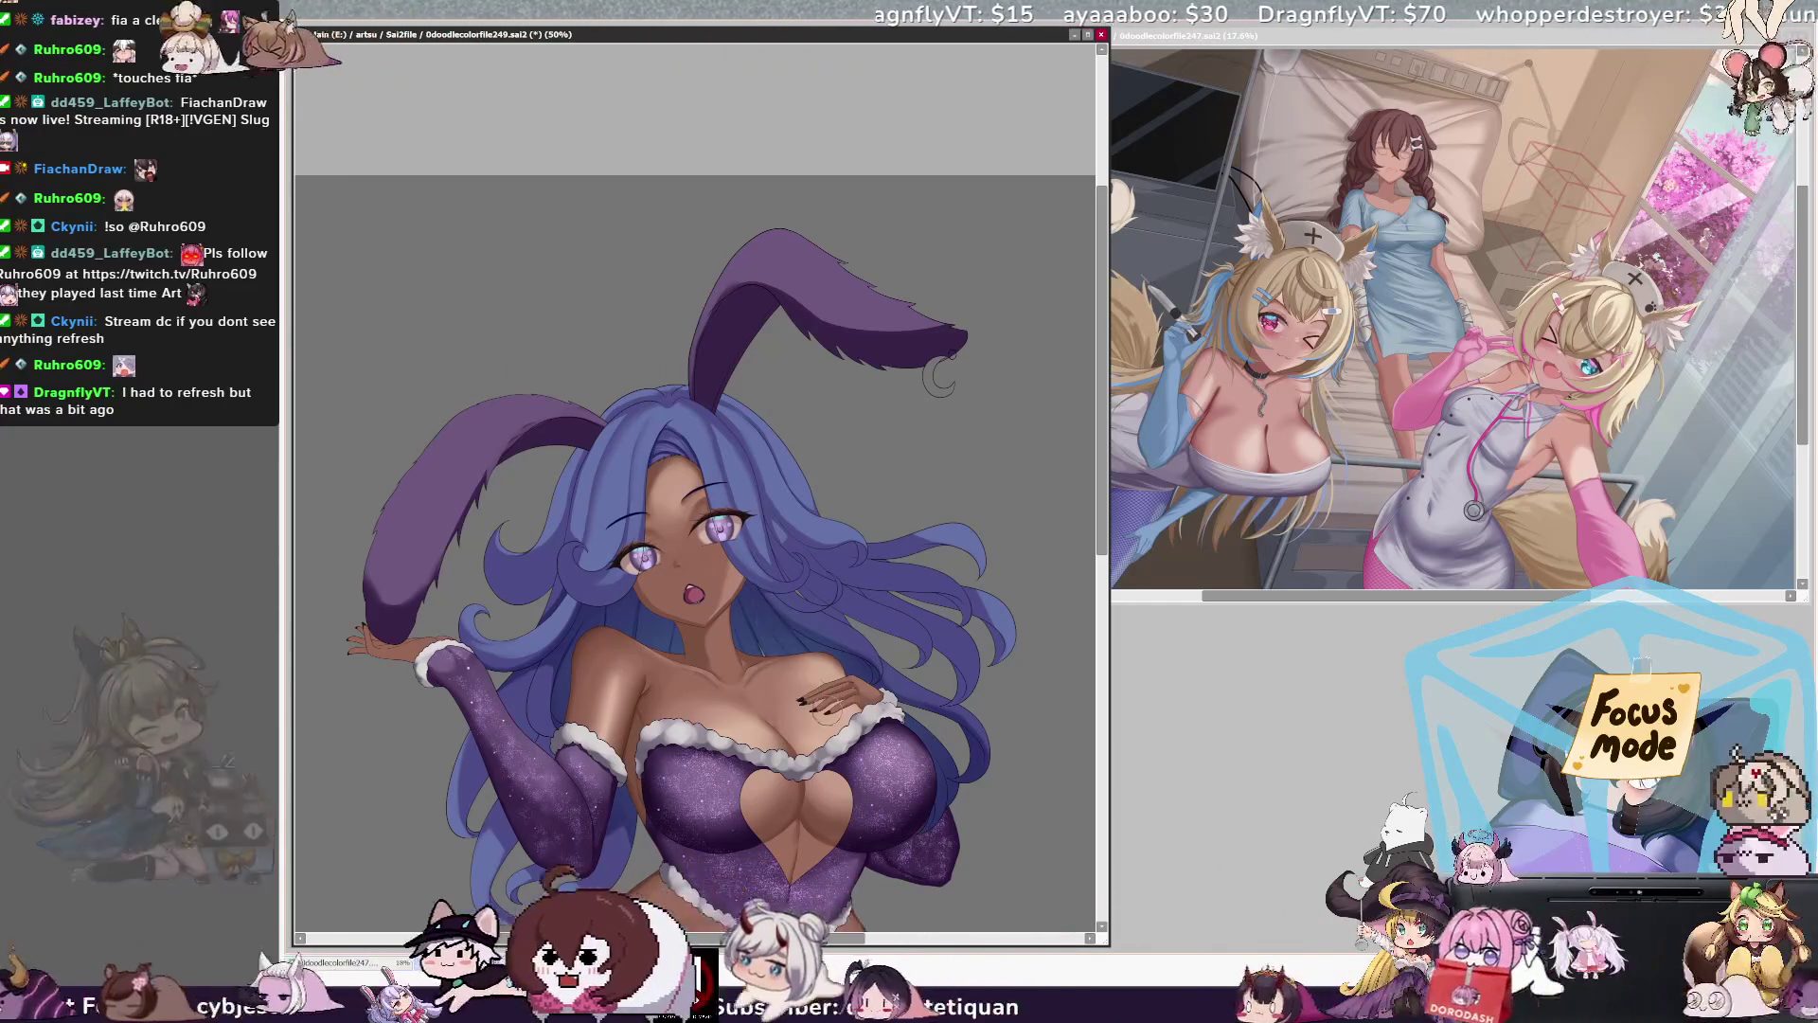
key("h")
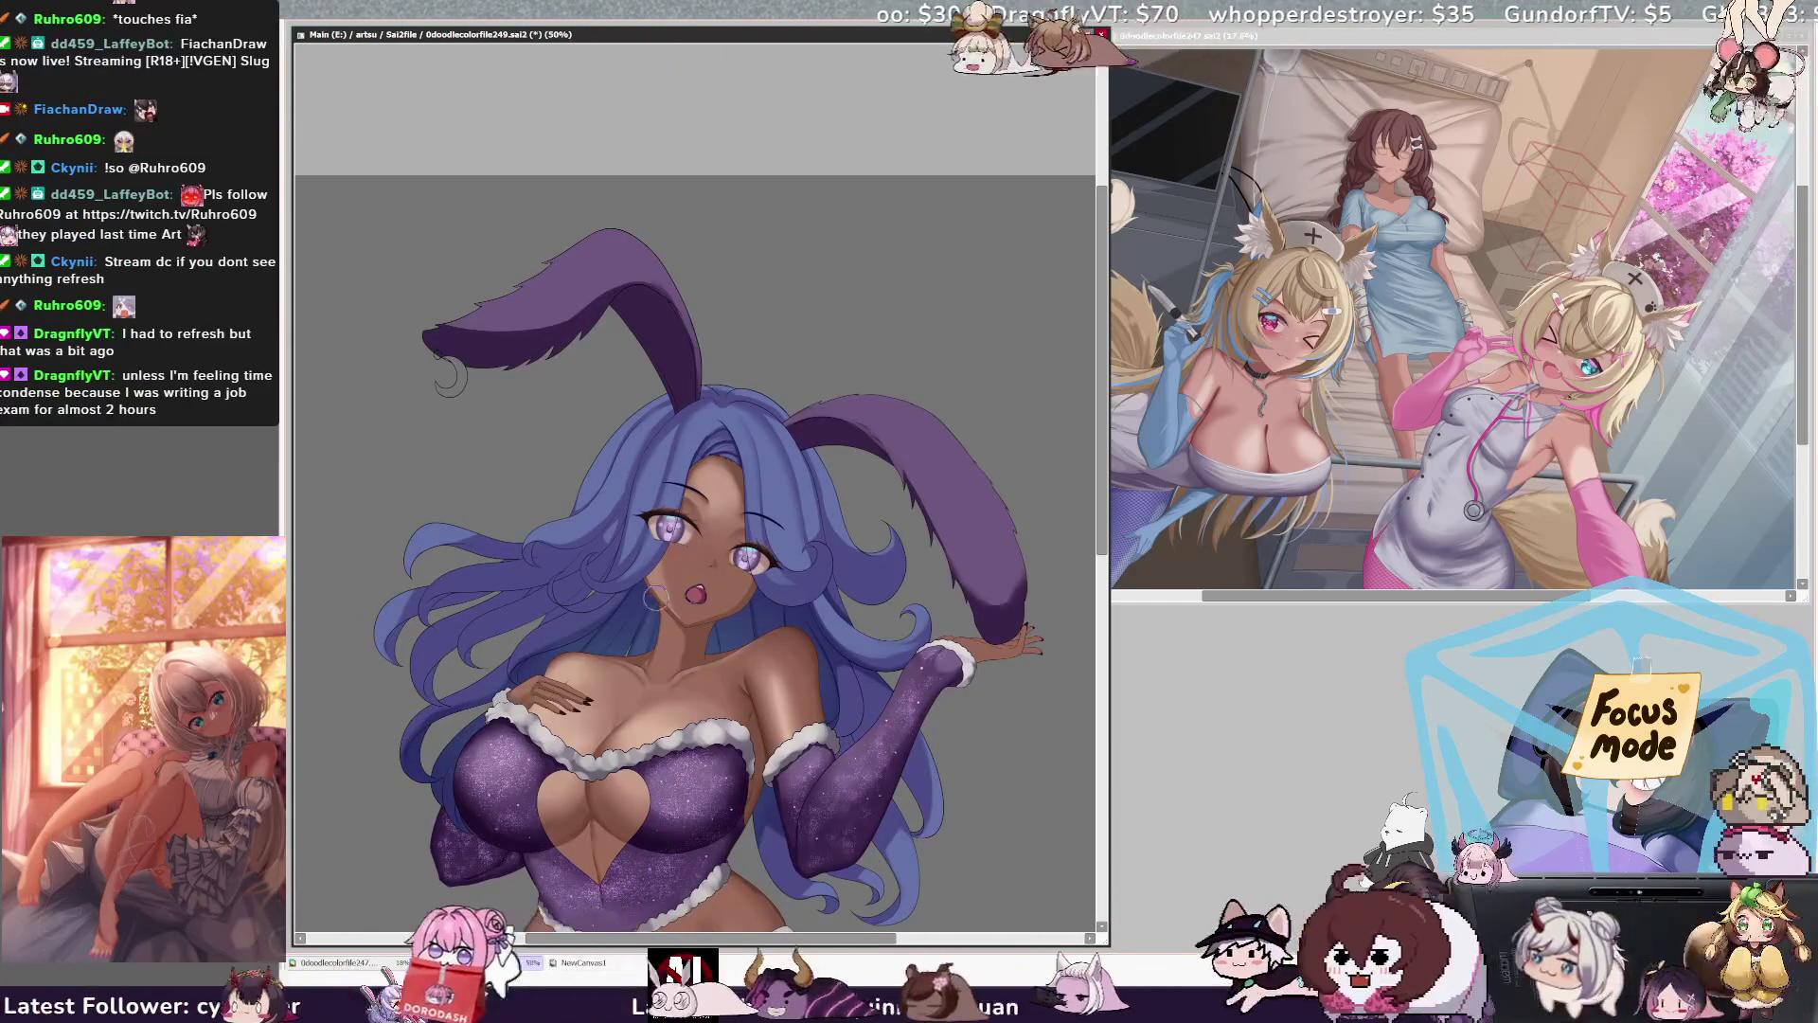
Step: Resize the brush, flip the view back to normal and reposition the illustration in the window
key("bracketleft")
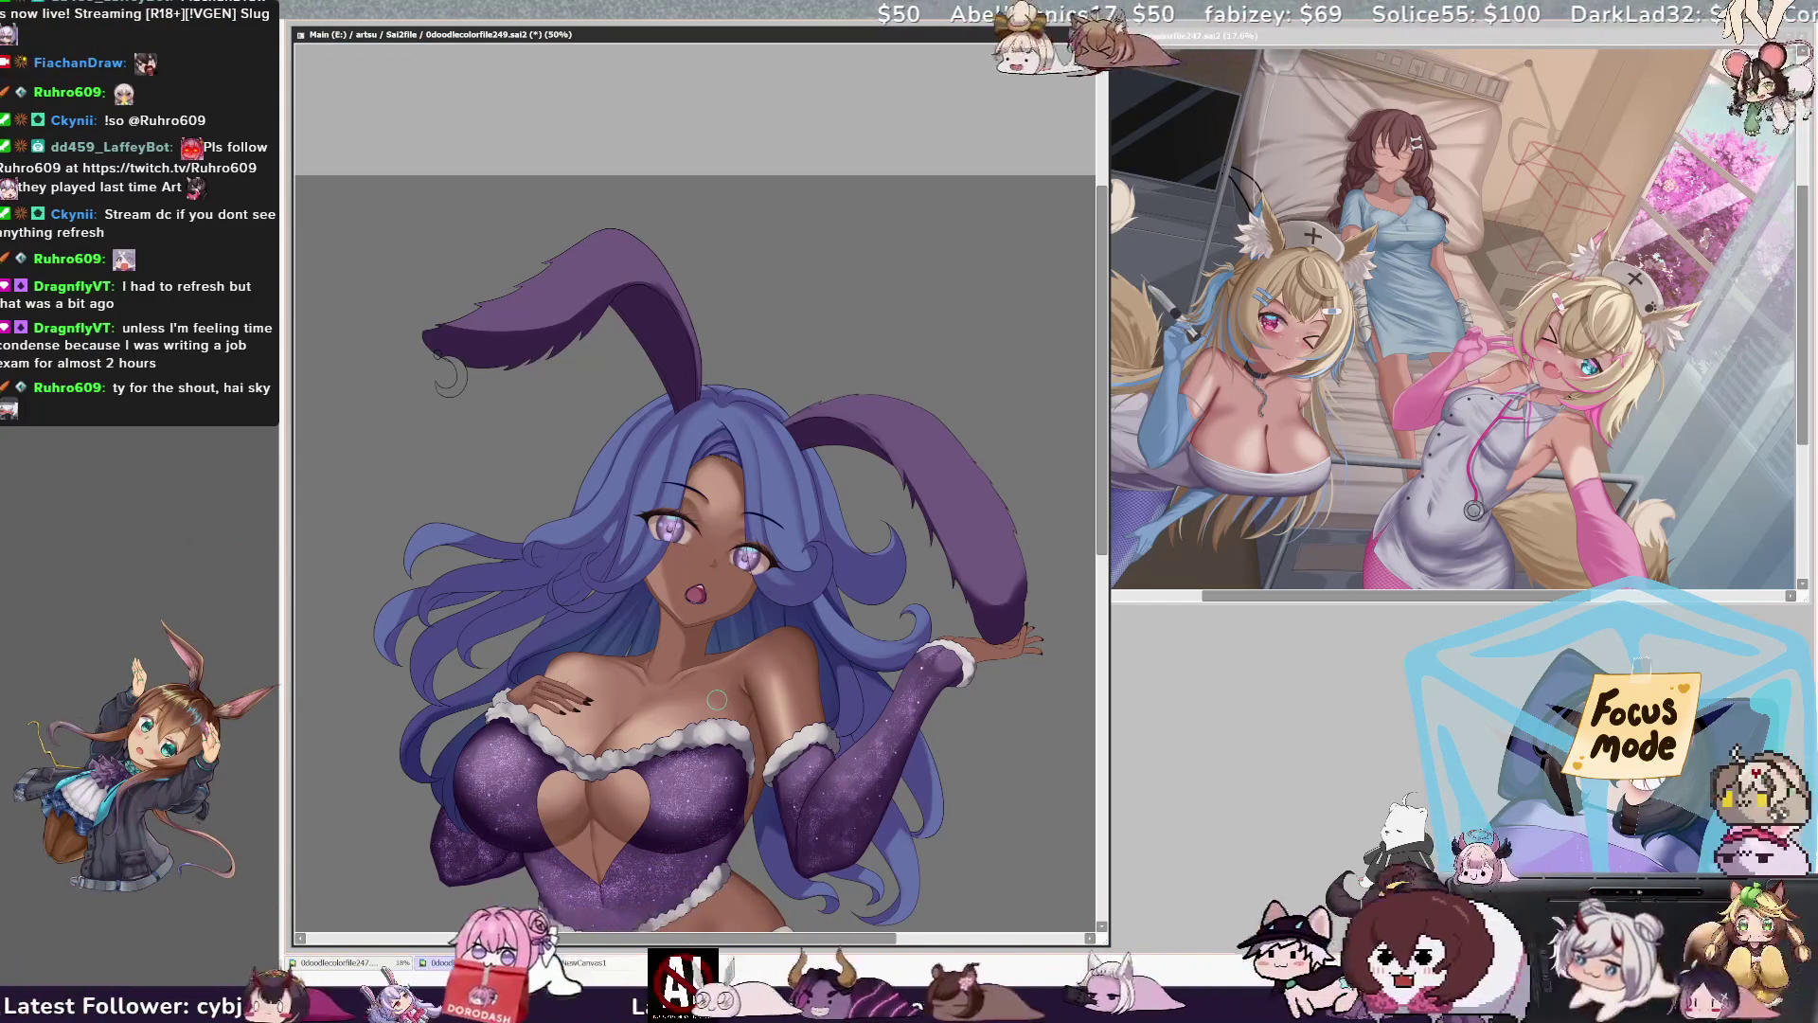
key("h")
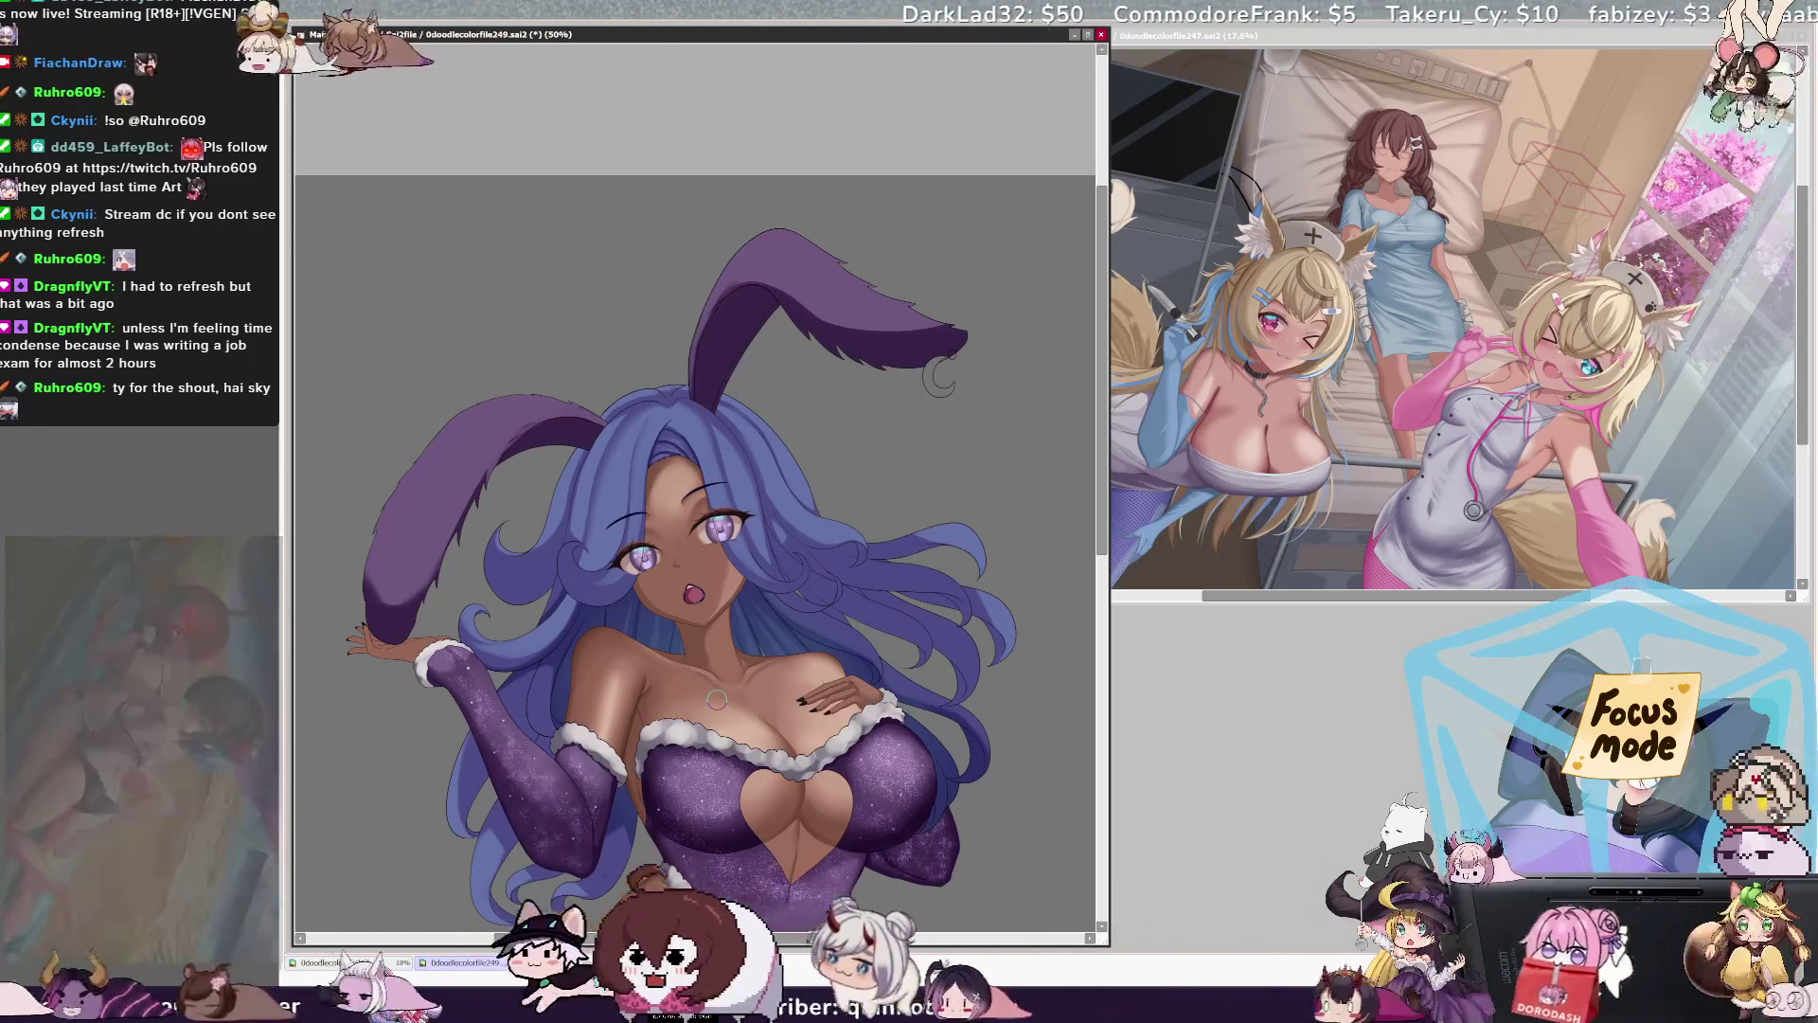
key("ctrl+n")
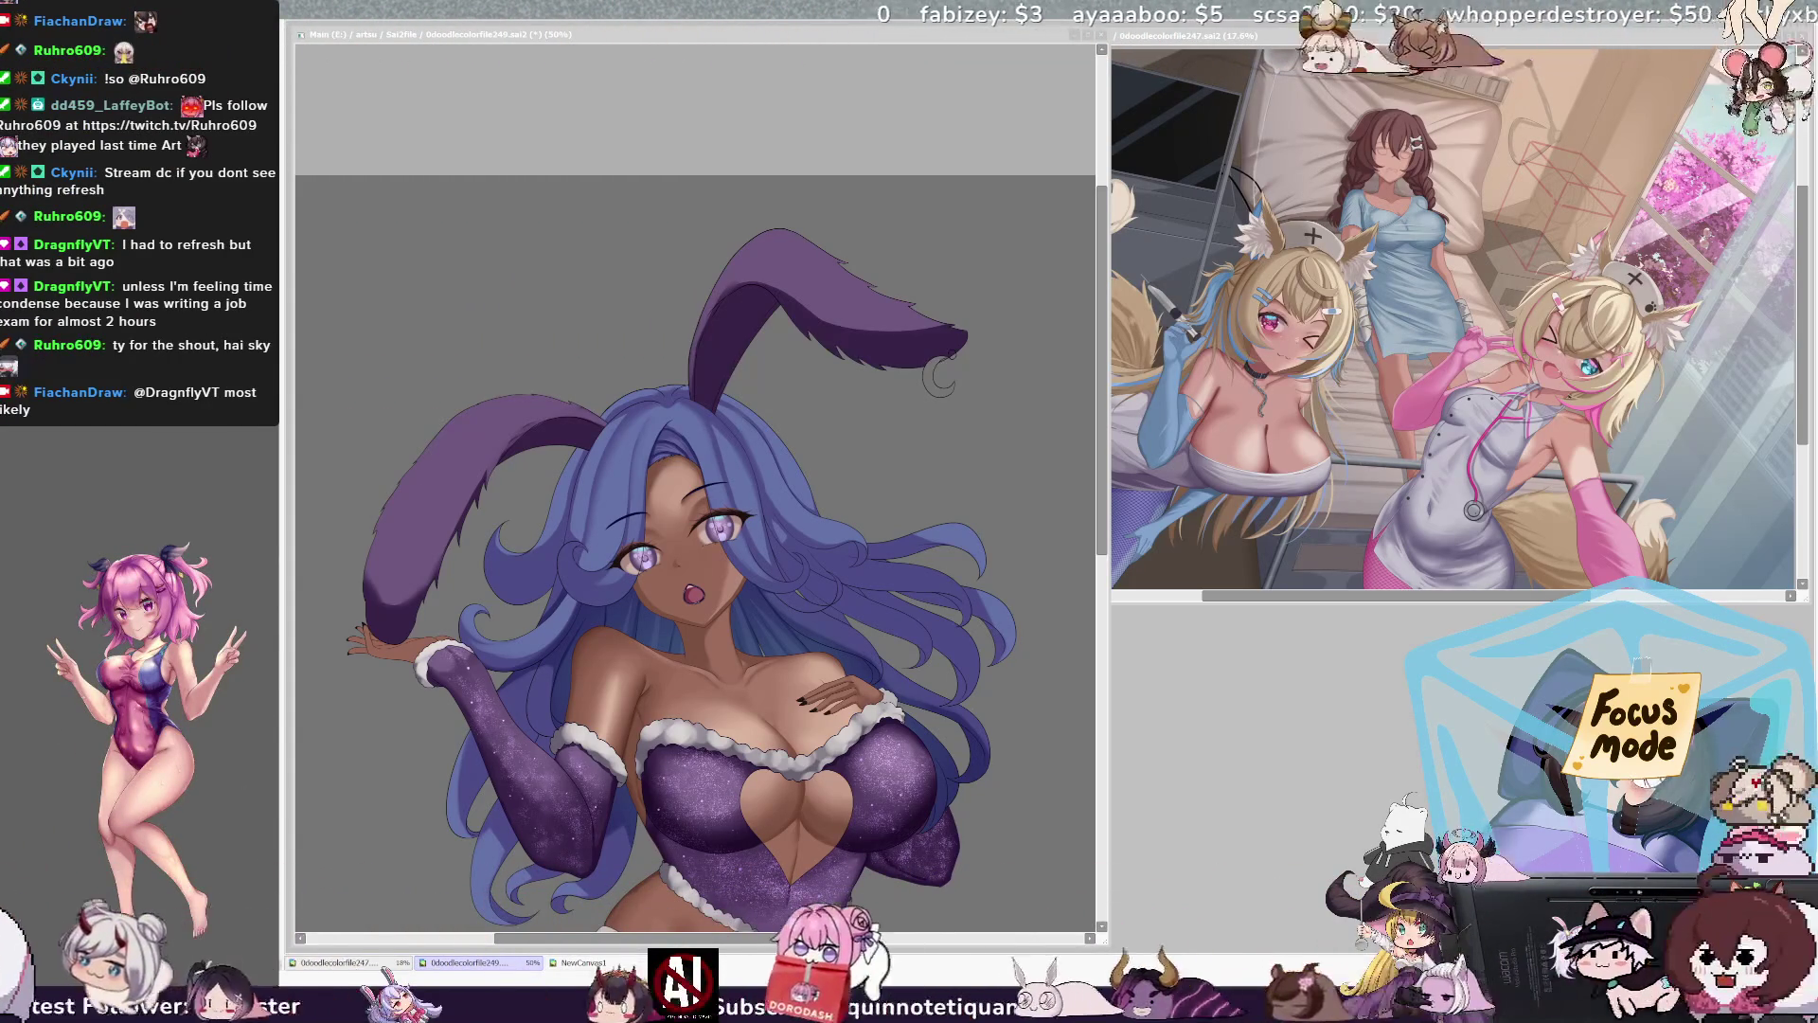
mouse_move(940, 379)
left_mouse_down()
mouse_move(976, 379)
mouse_move(952, 378)
mouse_move(951, 319)
left_mouse_up()
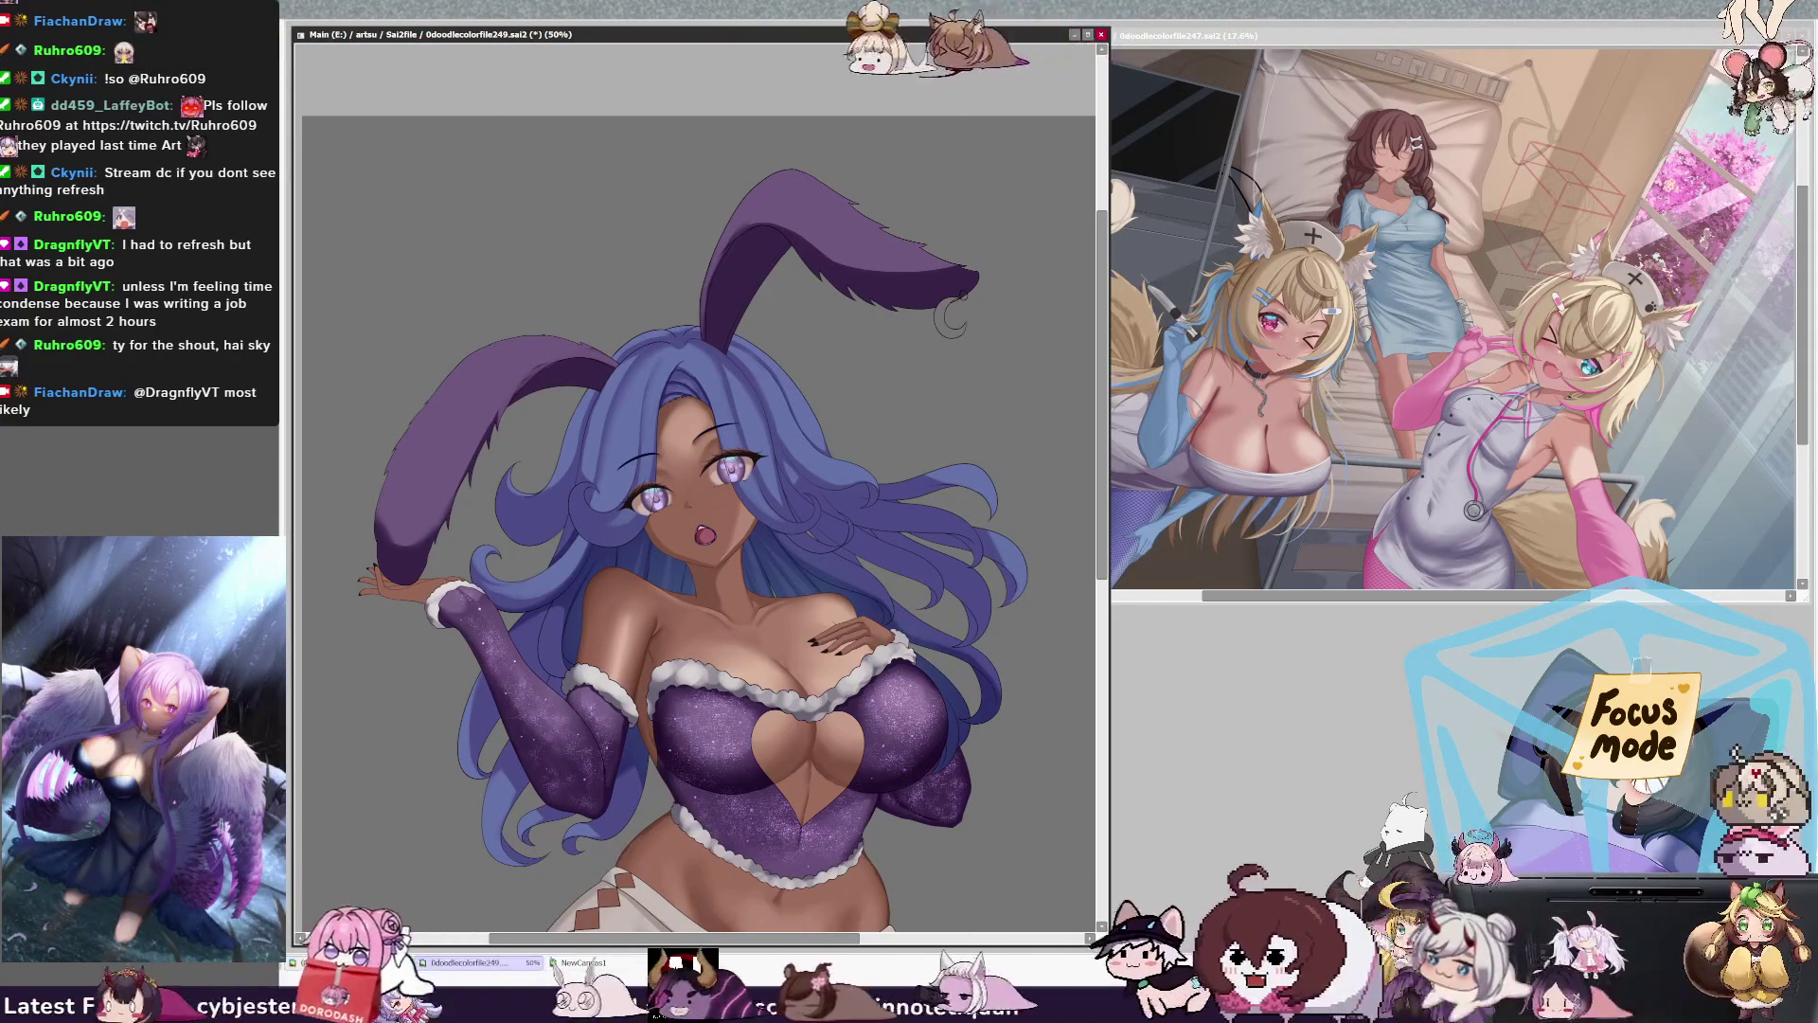
Step: Make the brush larger and lighter, then zoom out to show the figure from ears to knees
key("bracketright")
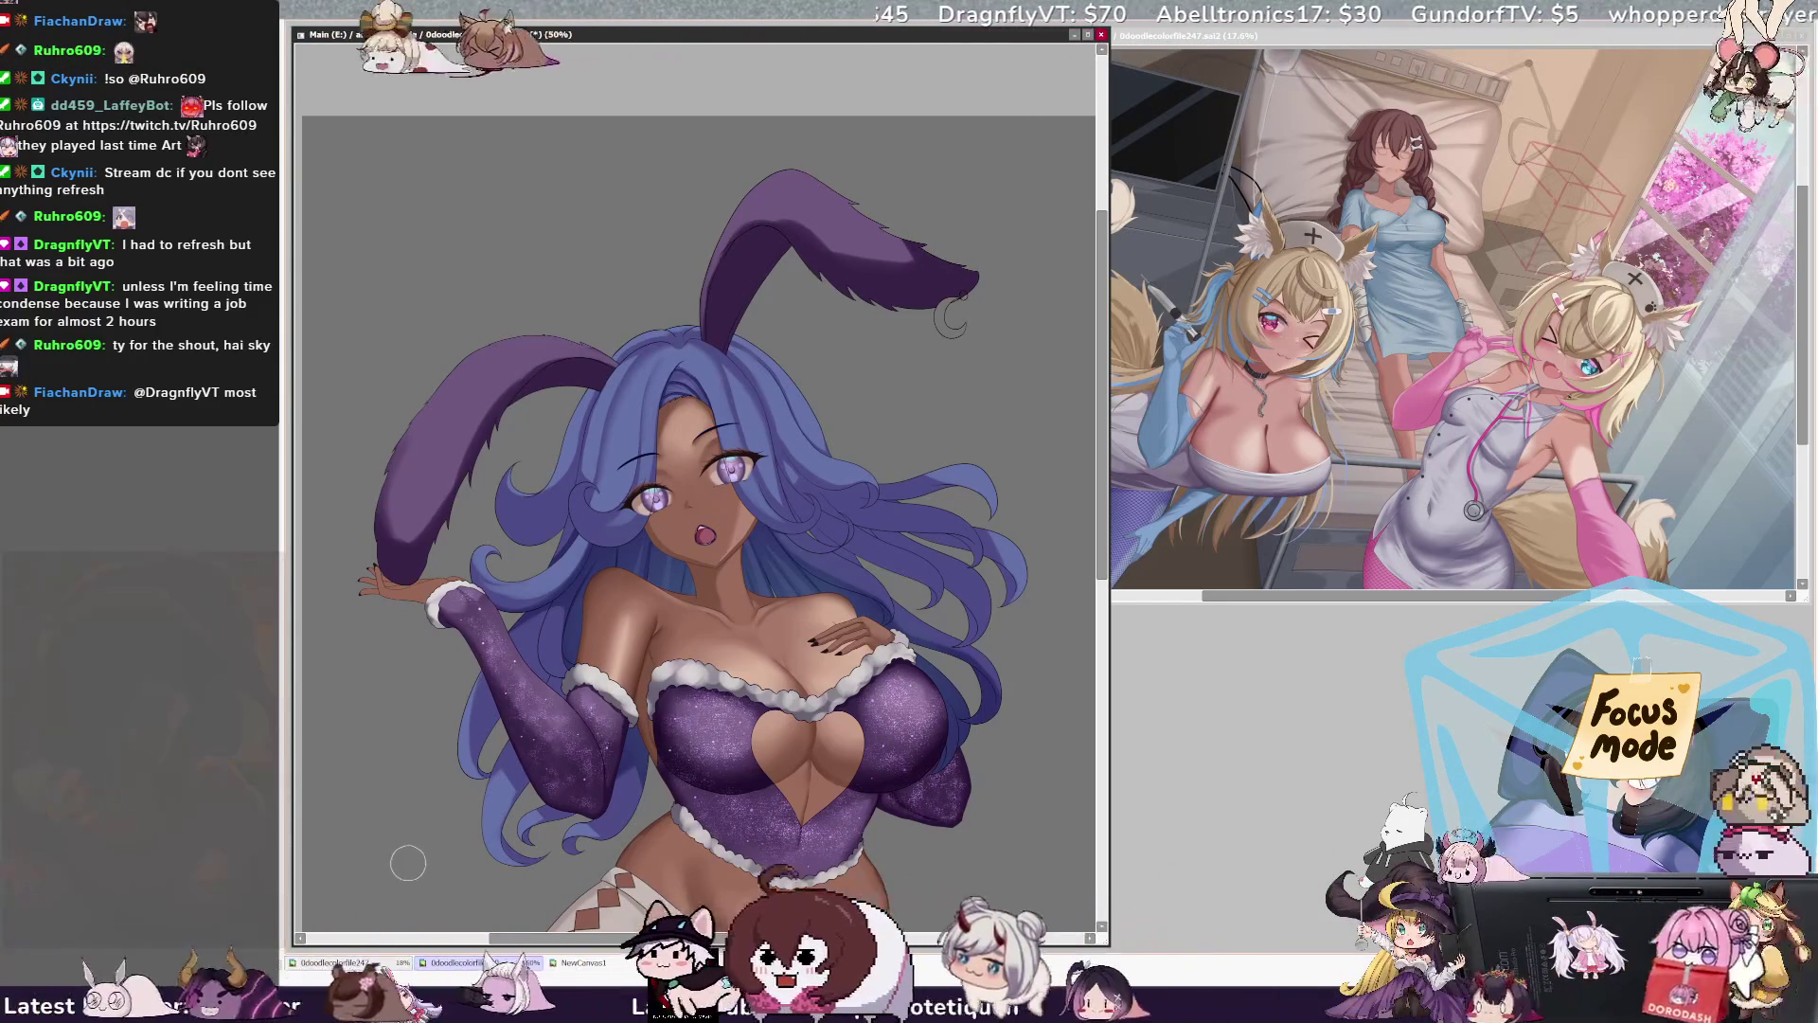
left_click_drag(1103, 439, 1103, 442)
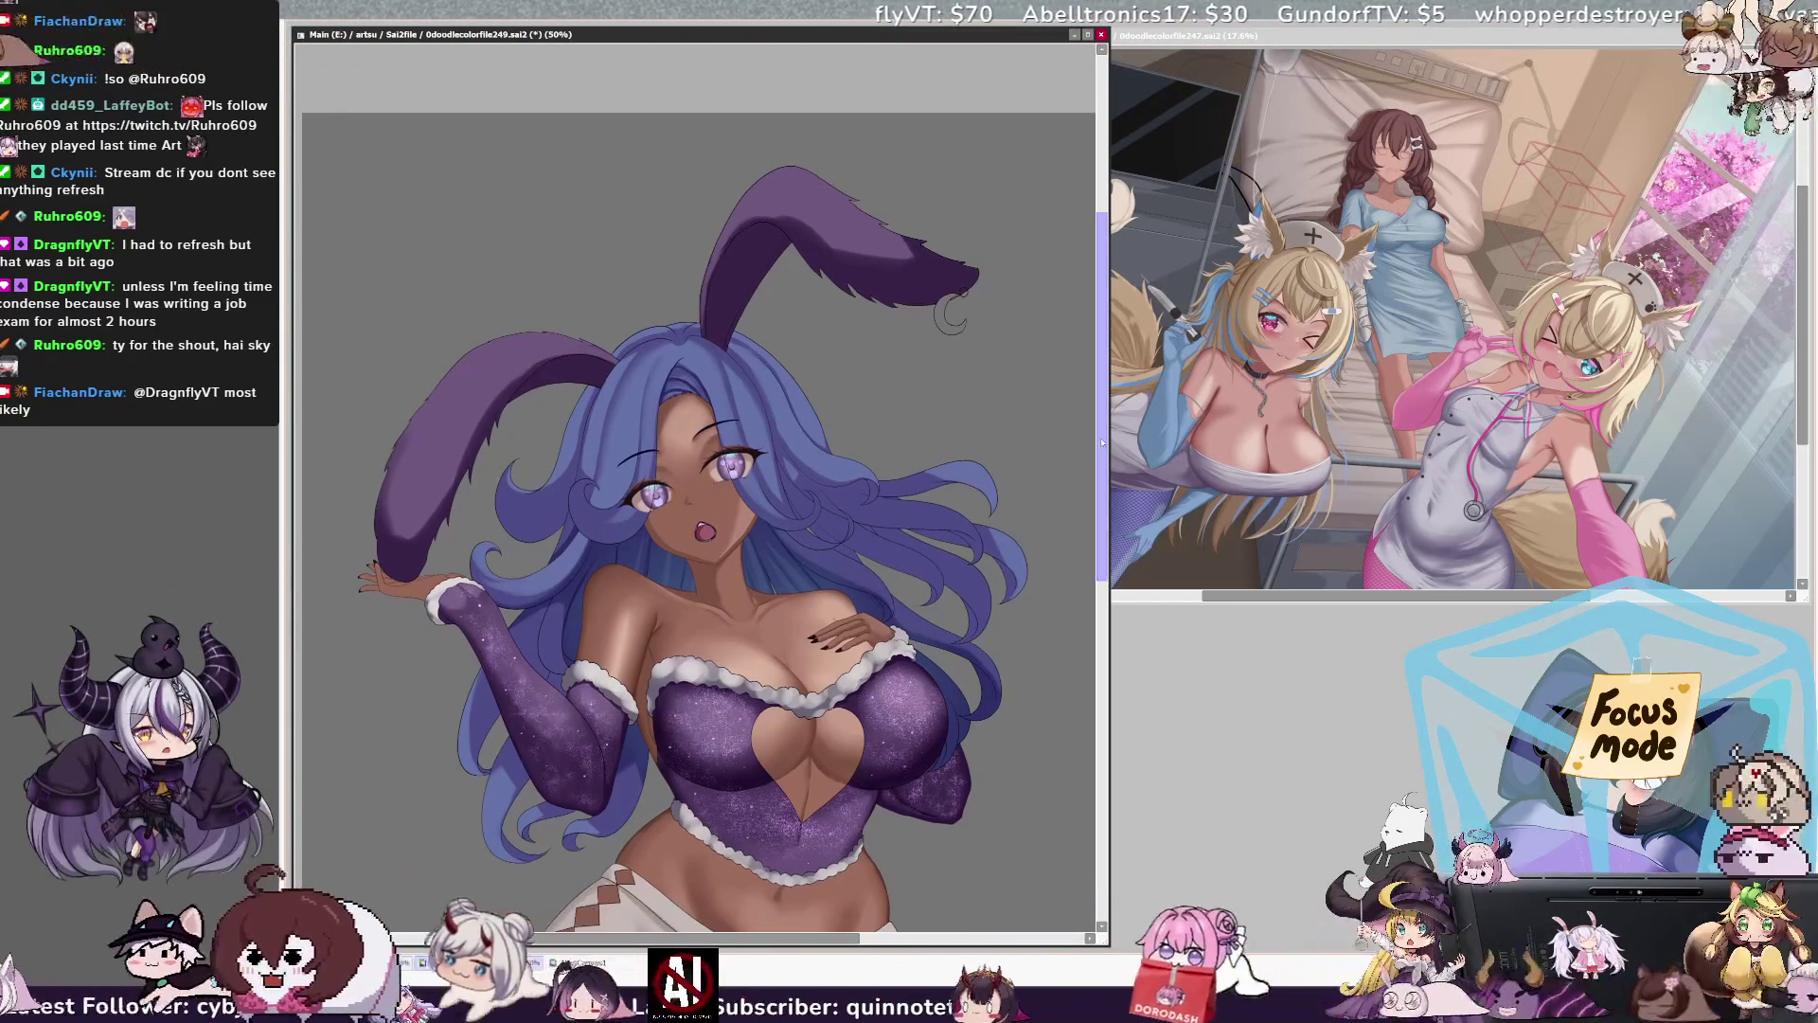
key("ctrl+minus")
key("ctrl+minus")
key("ctrl+minus")
key("ctrl+plus")
key("ctrl+plus")
key("ctrl+plus")
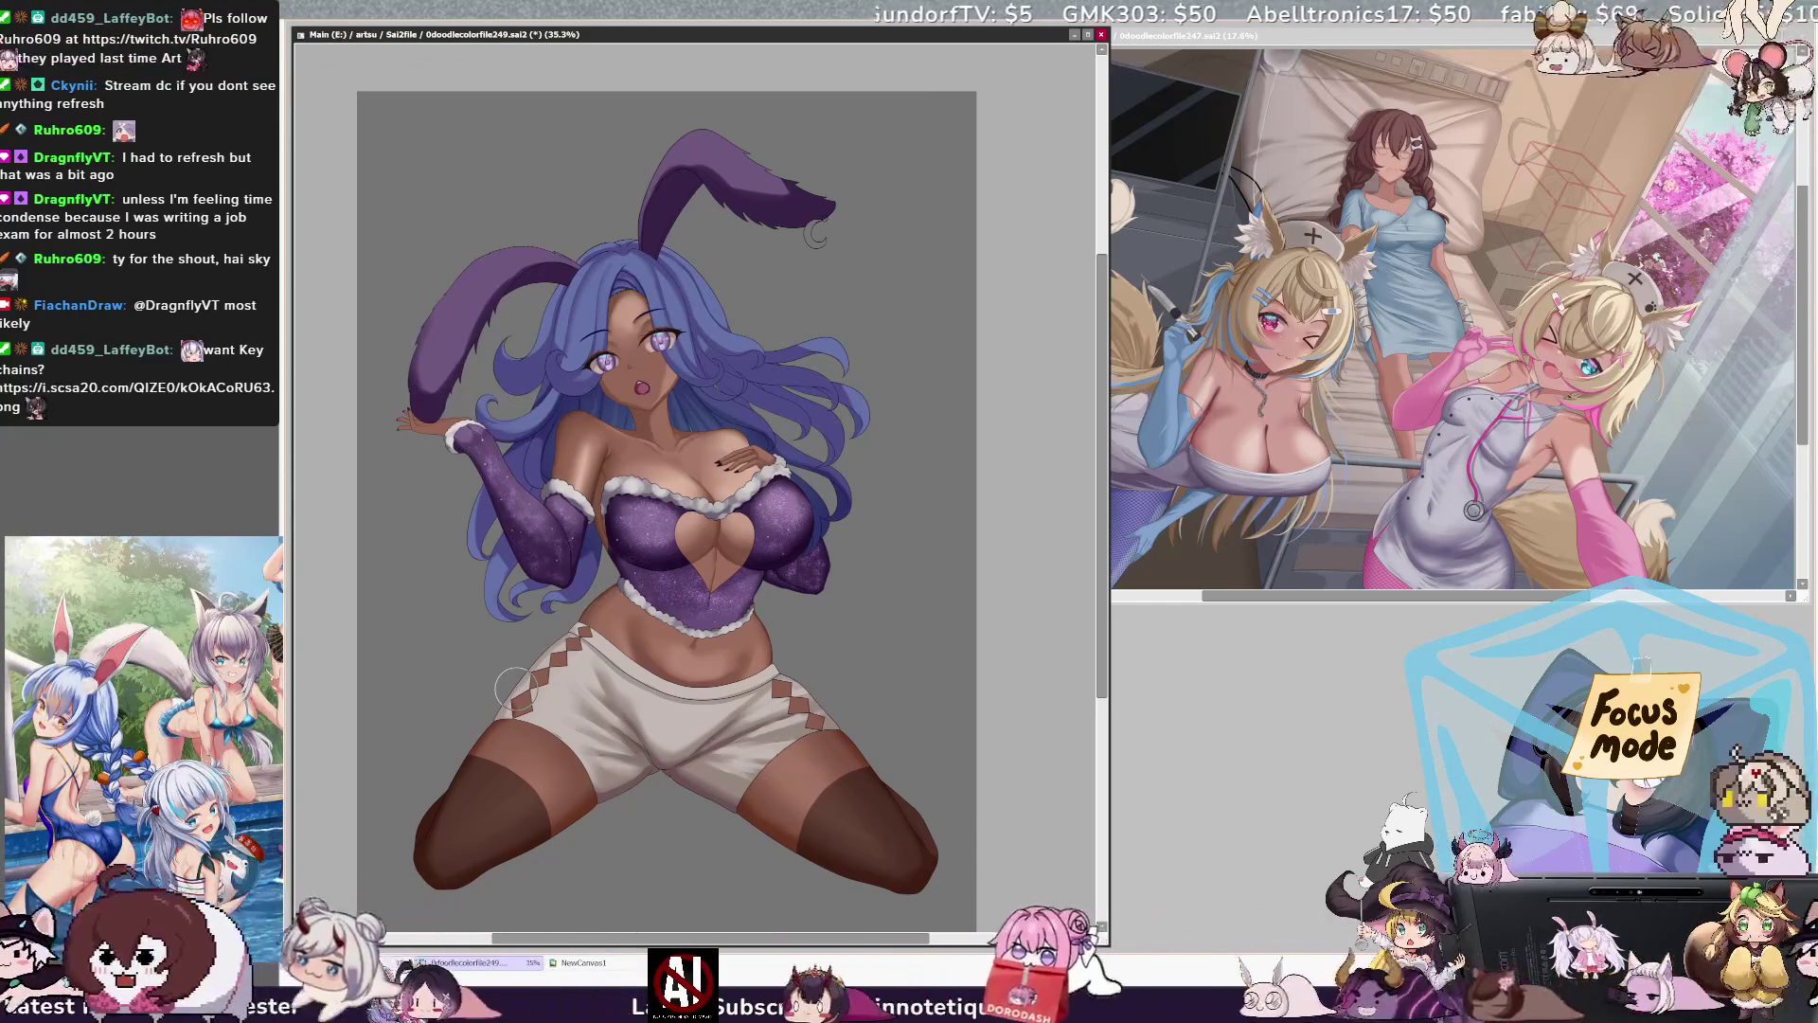
Step: Brush warm gold onto the crescent moon earring layer, then zoom to 100%
left_click_drag(588, 943, 591, 943)
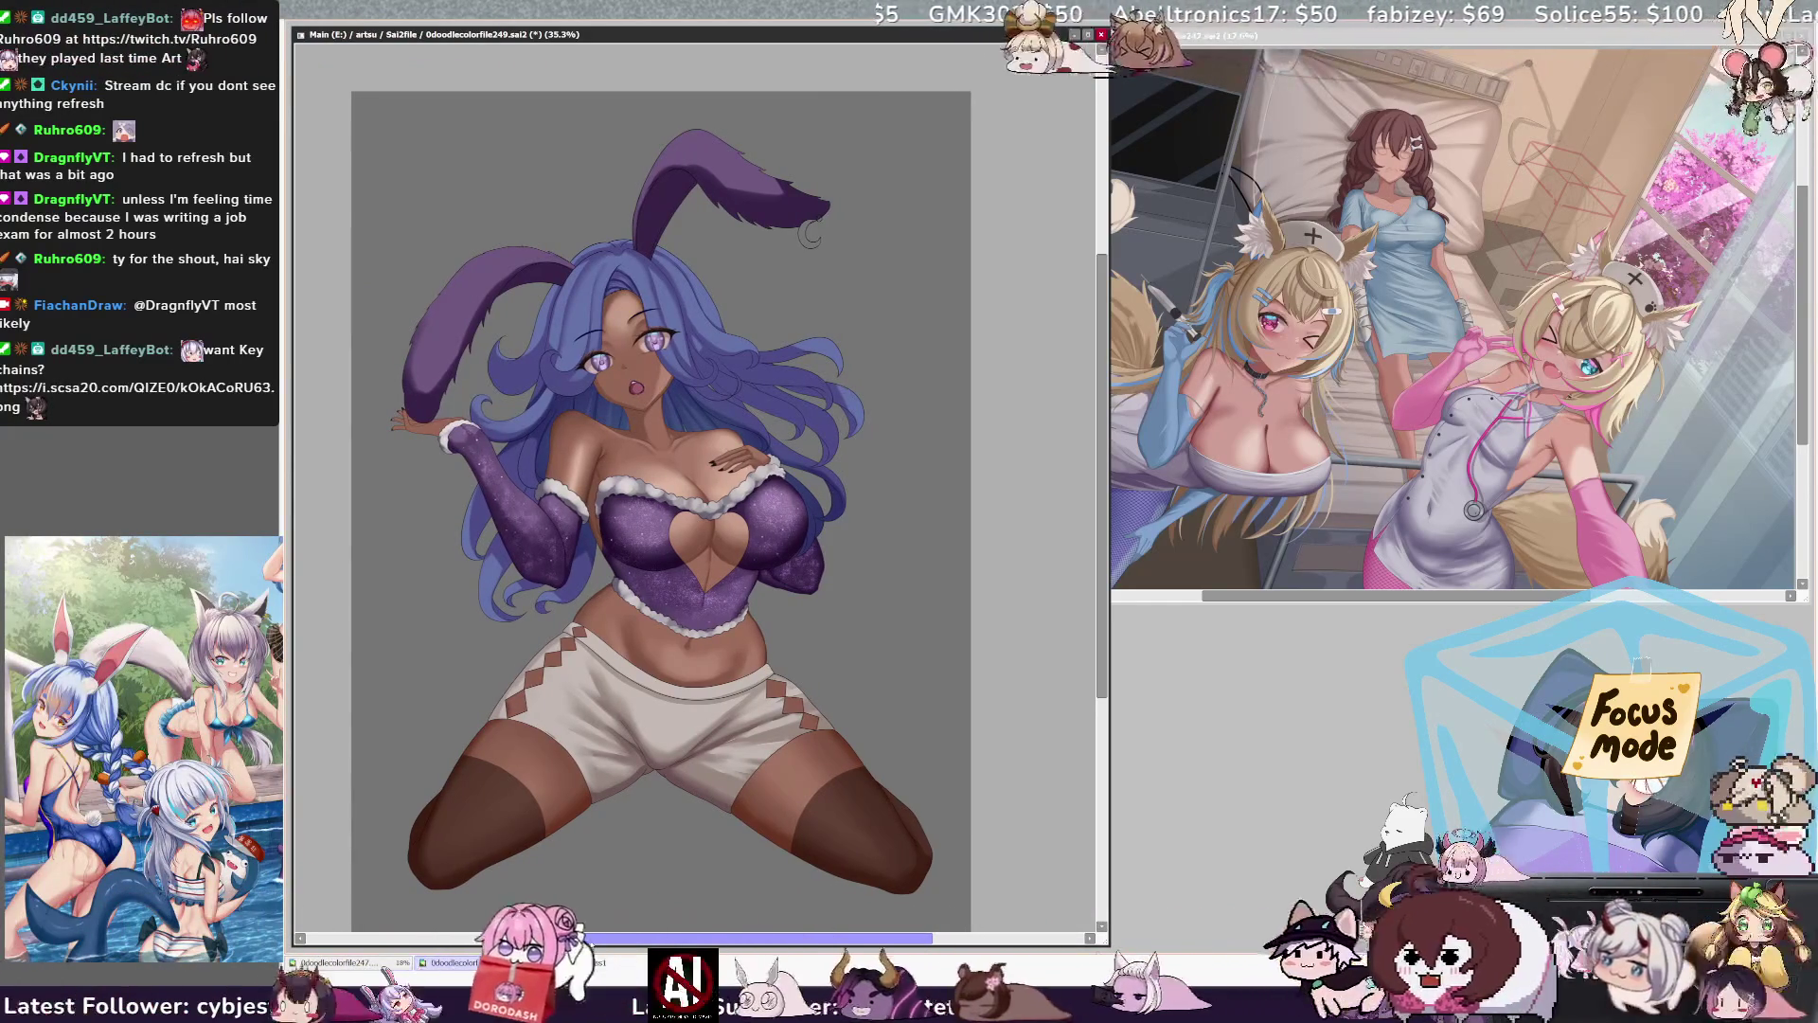
left_click_drag(1101, 595, 1101, 589)
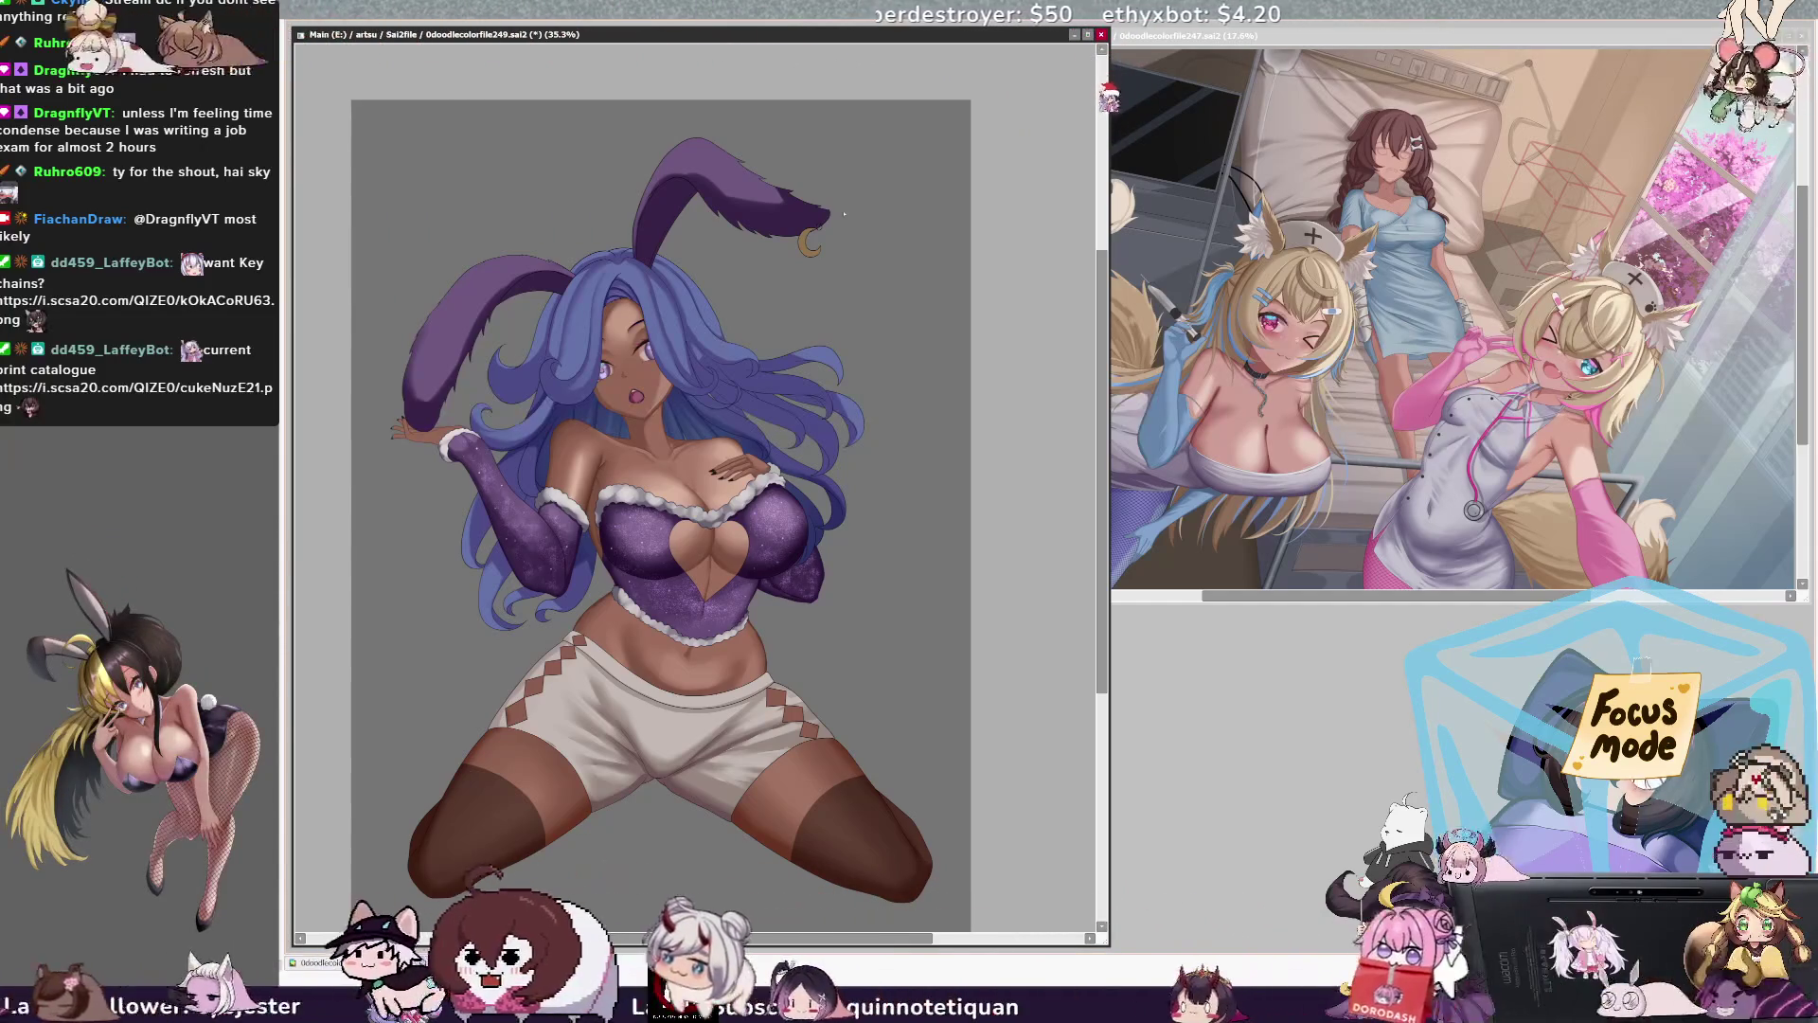
key("ctrl+plus")
key("ctrl+plus")
key("ctrl+plus")
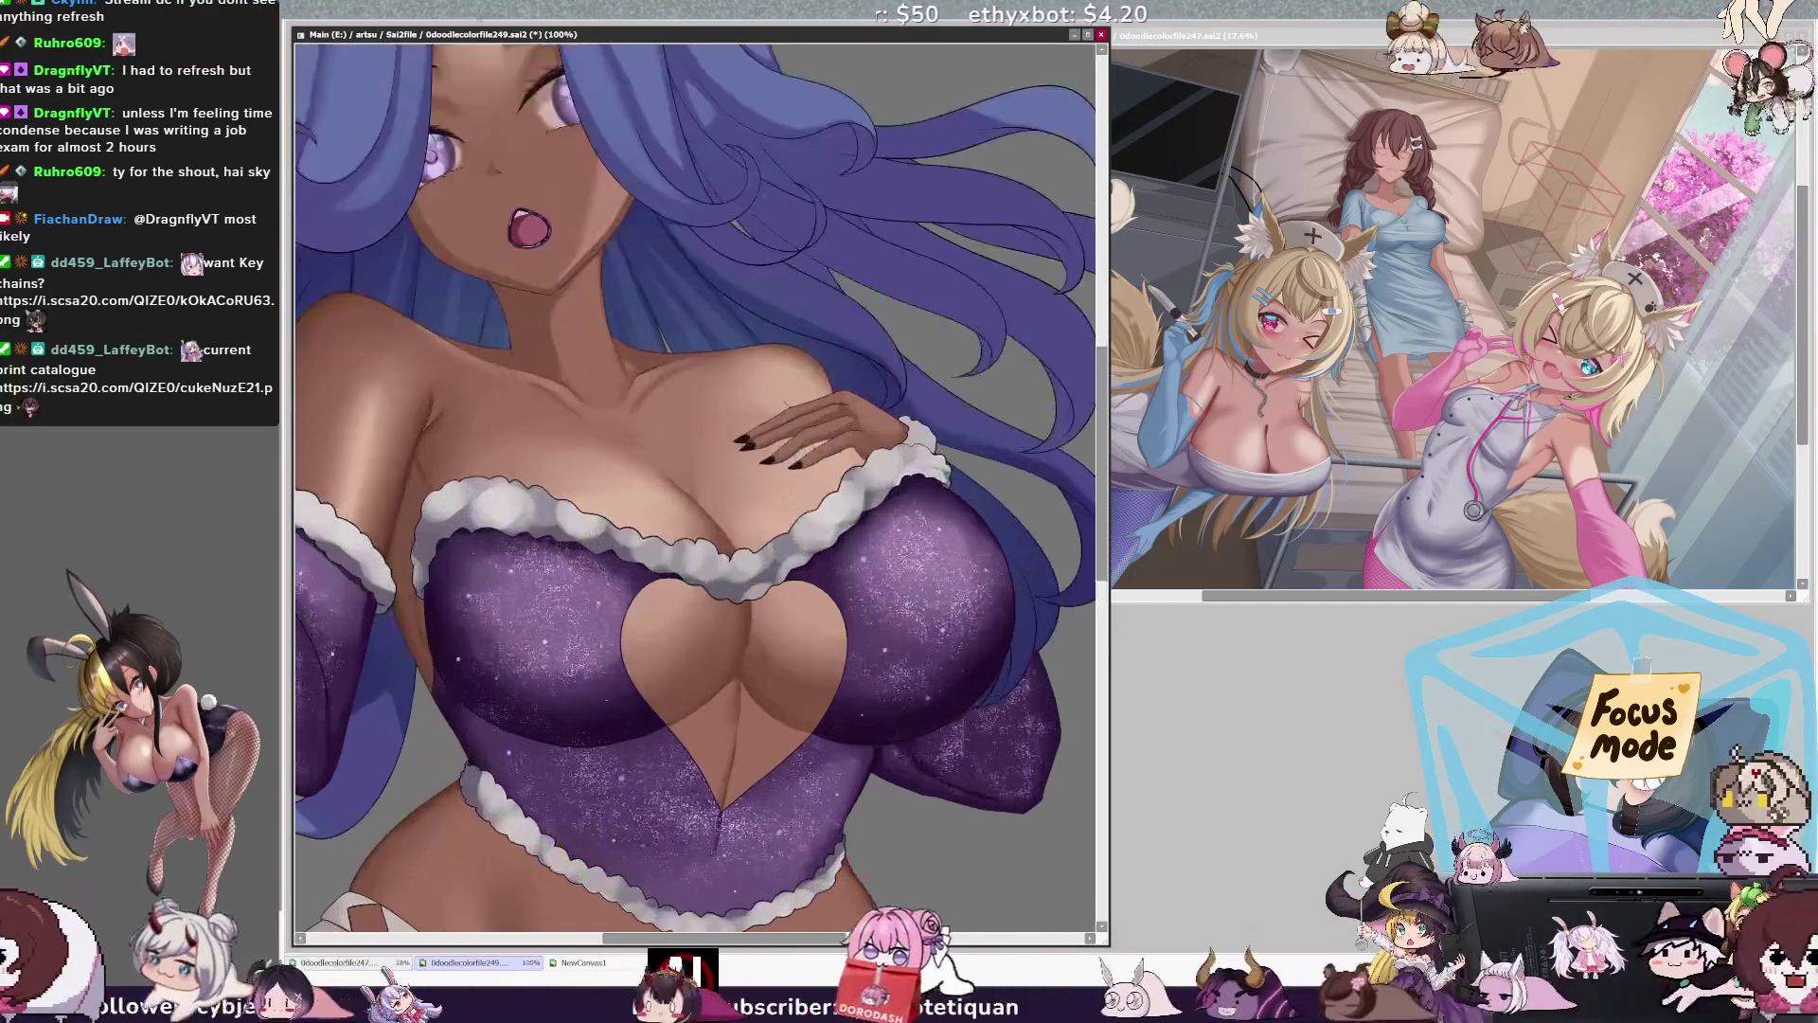
Step: Zoom to 300% on the earring, ink its dark inner edge, then restore an upright, wider view
mouse_move(662, 95)
left_mouse_down()
mouse_move(497, 719)
mouse_move(318, 960)
left_mouse_up()
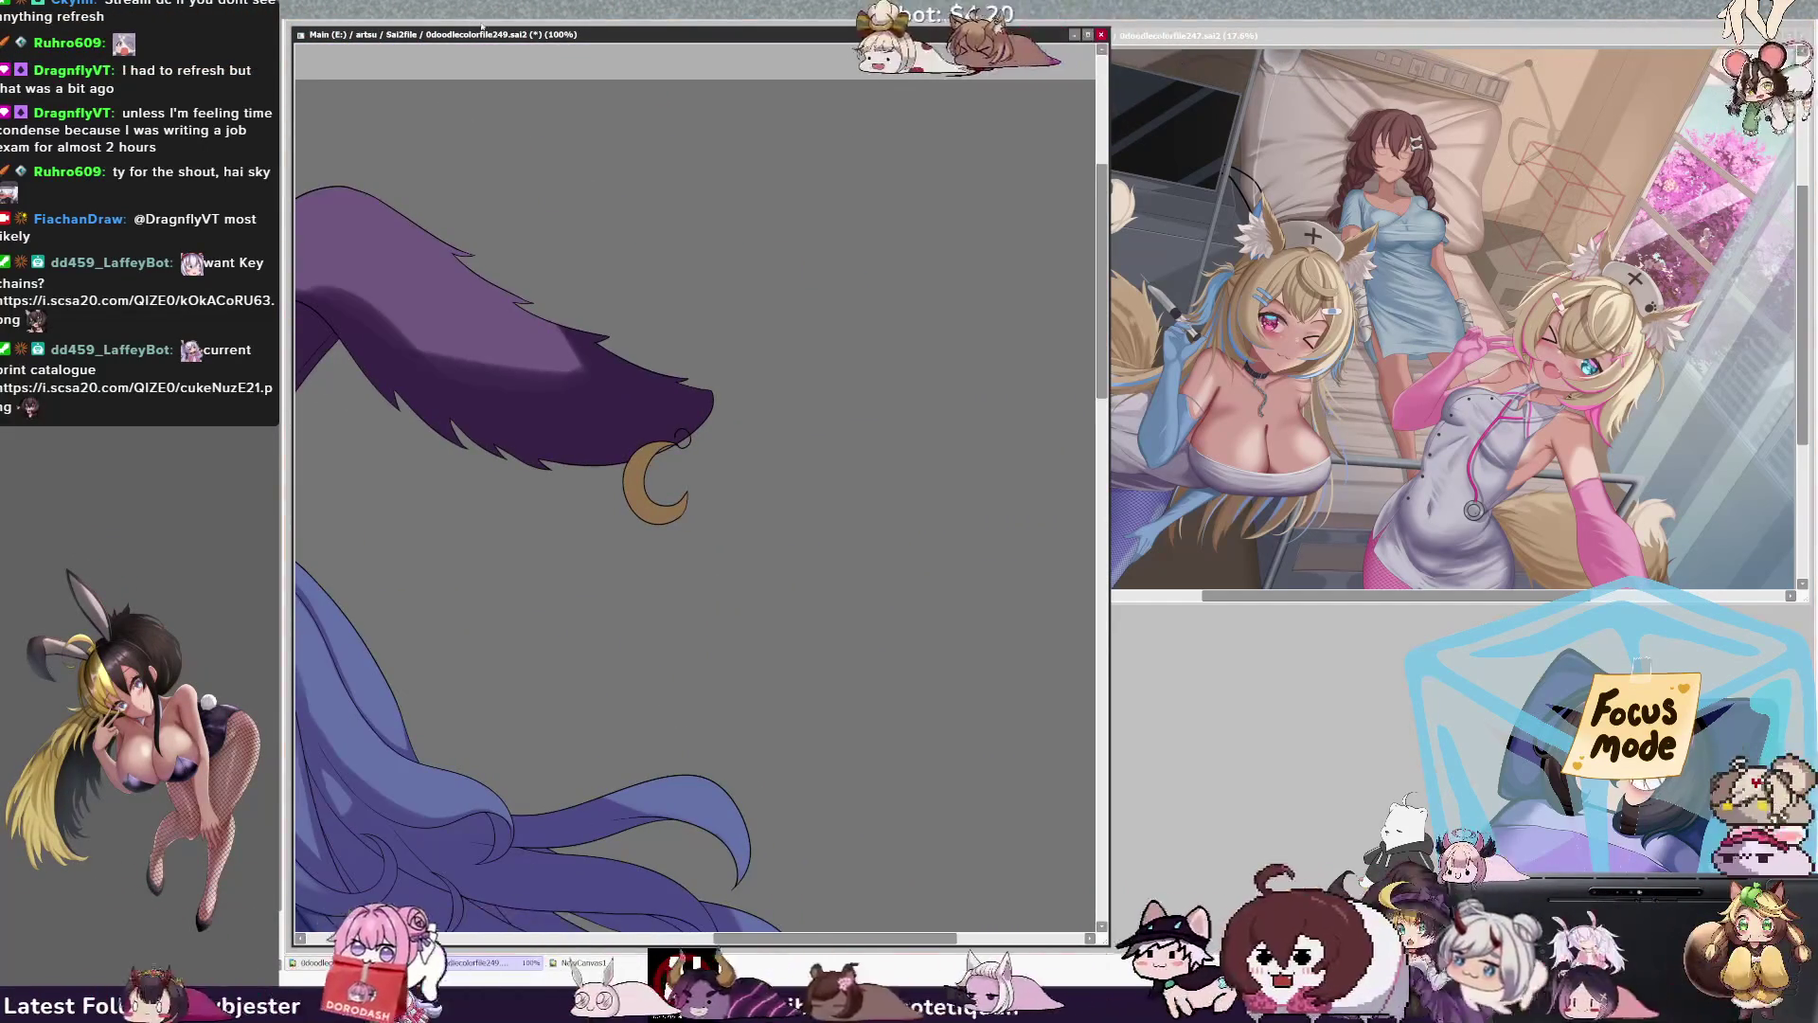
key("ctrl+plus")
key("ctrl+plus")
key("ctrl+plus")
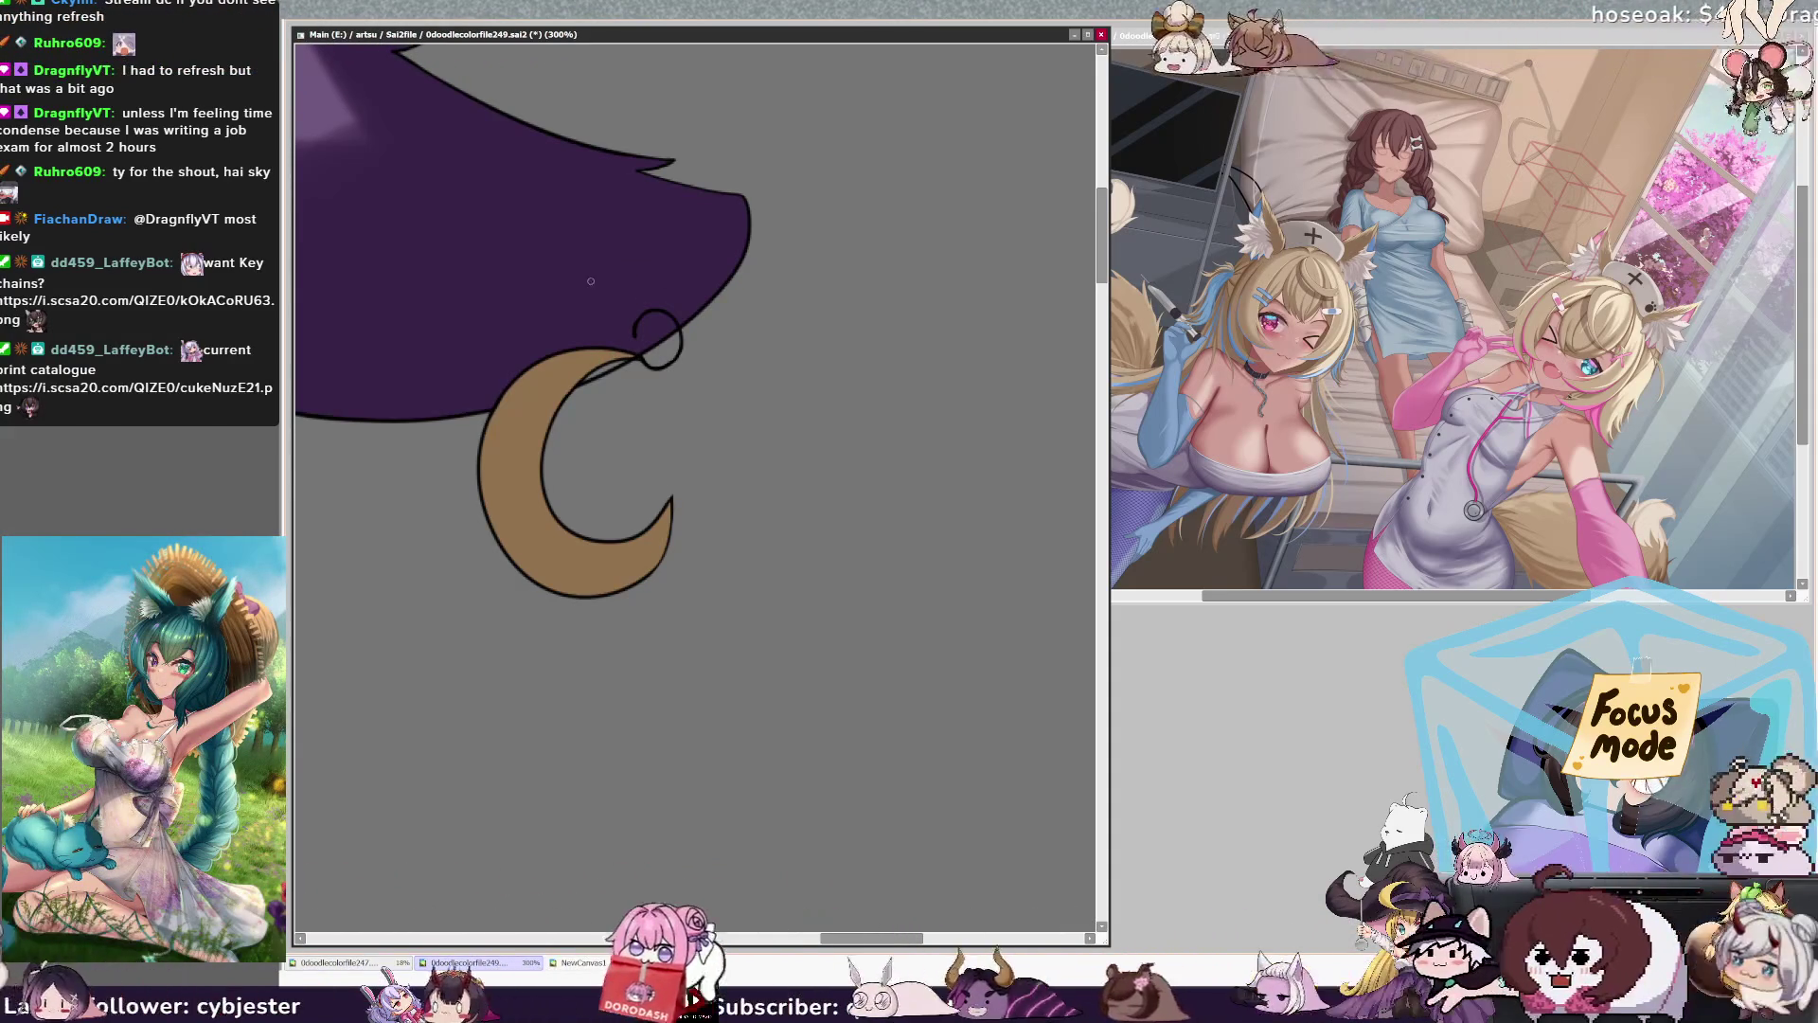
key("Delete")
left_click_drag(551, 451, 540, 491)
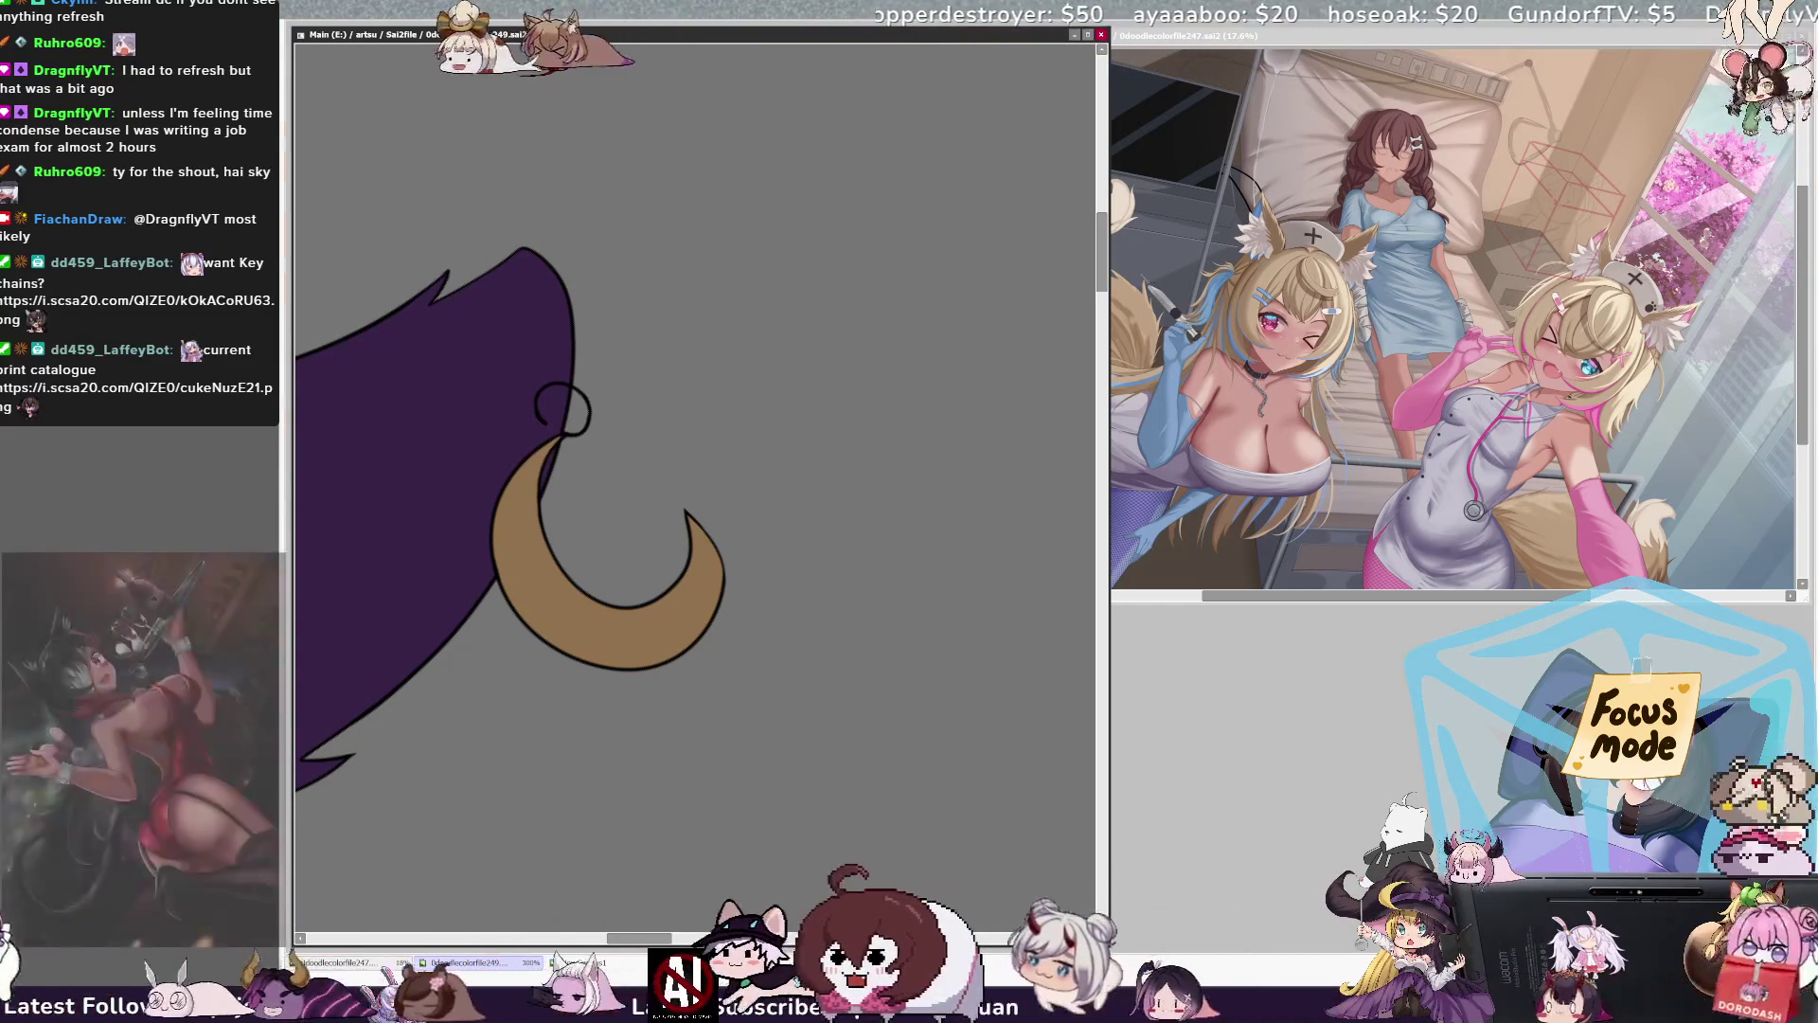
key("minus")
key("minus")
key("minus")
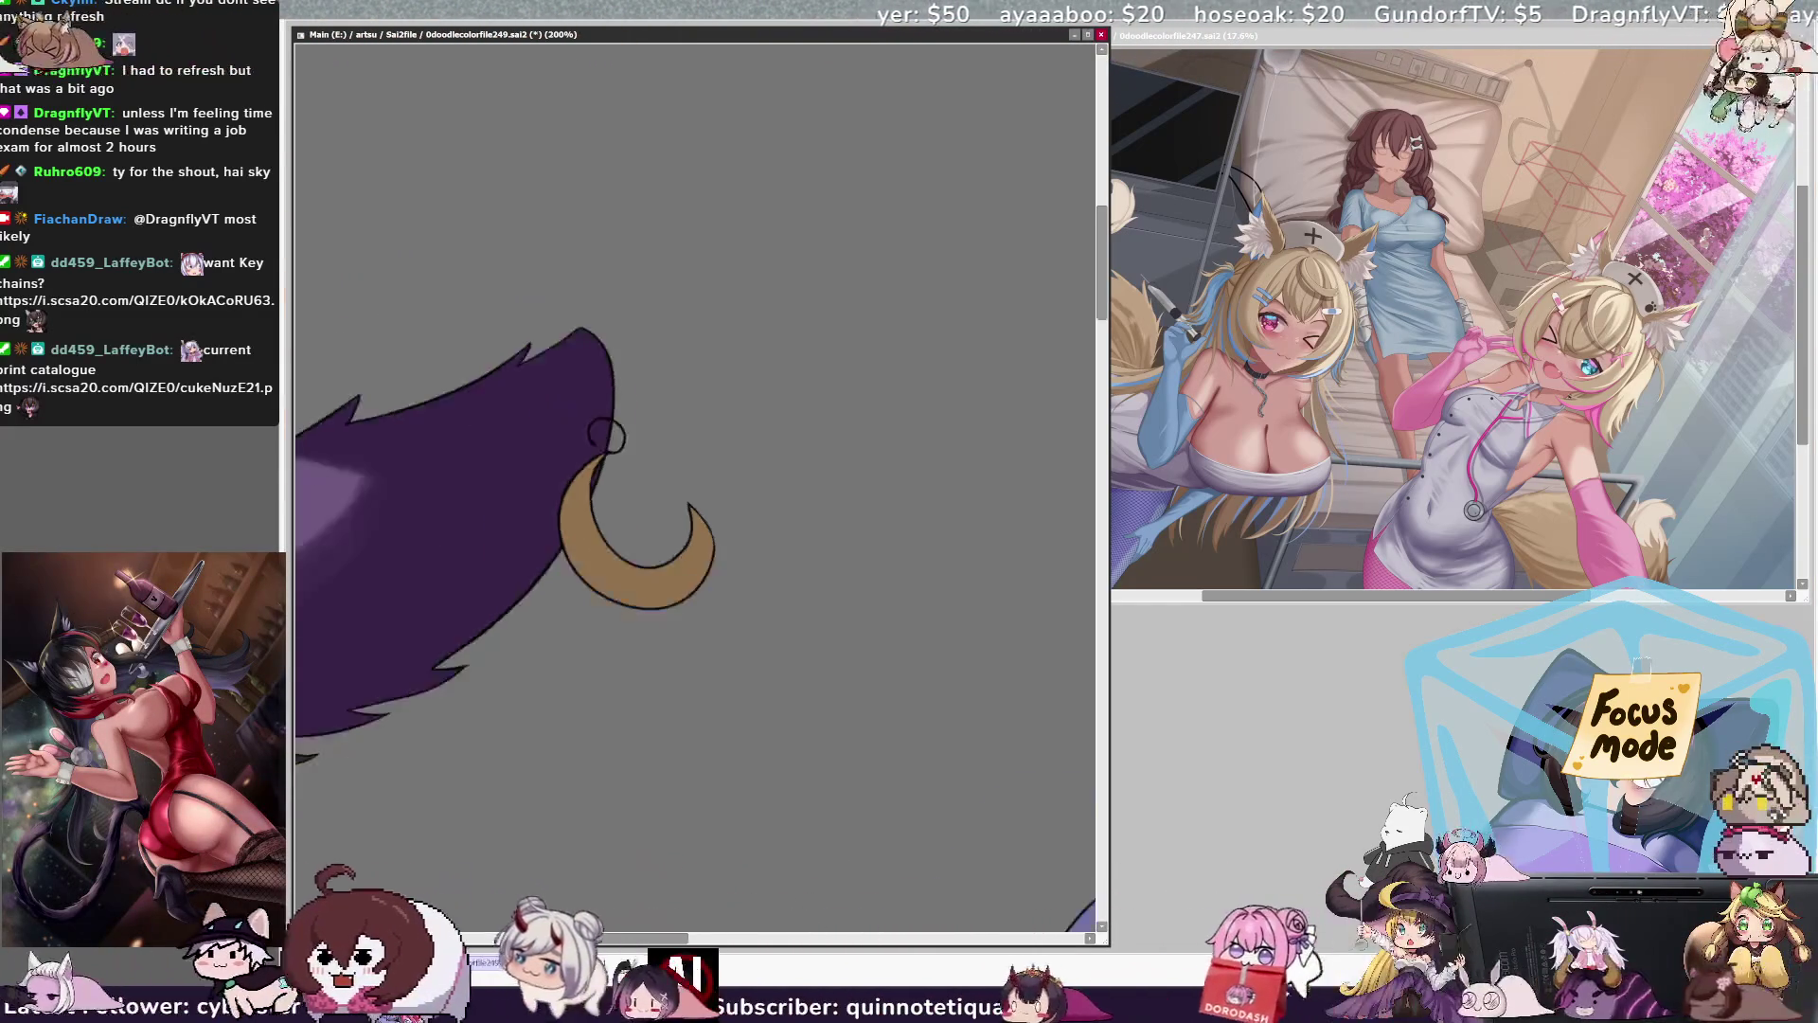
key("Home")
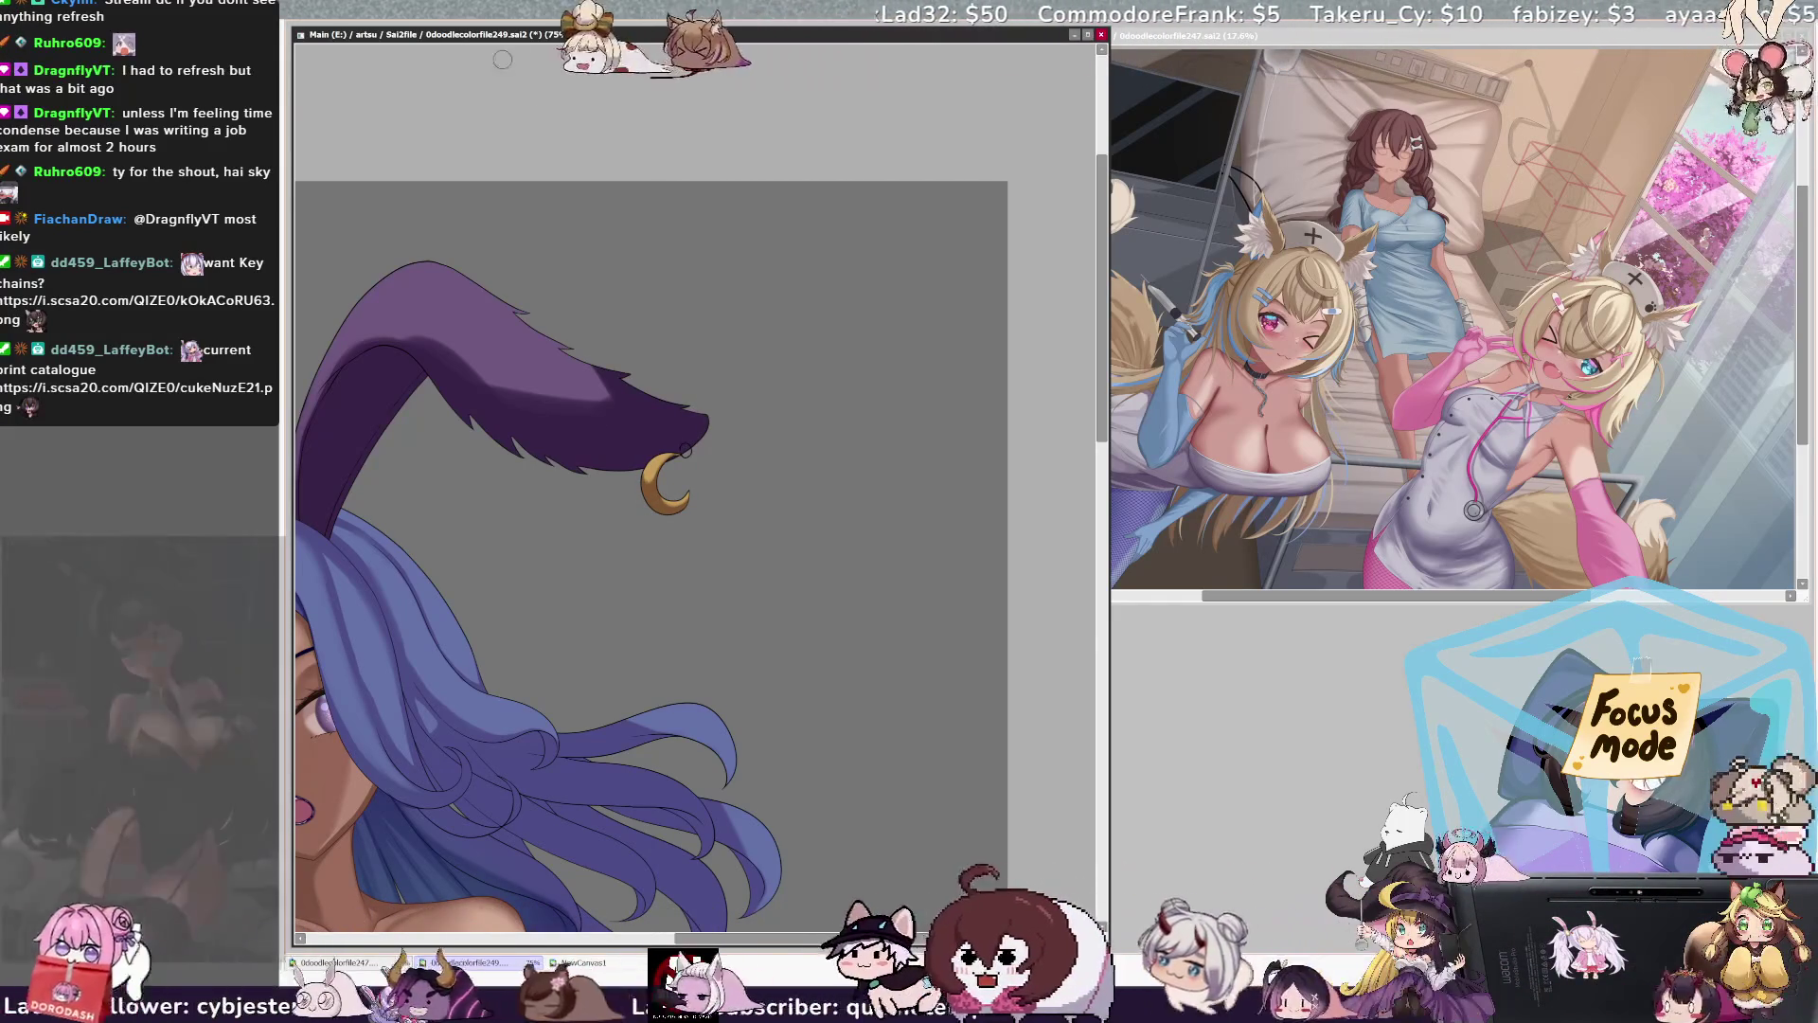
scroll(657, 528, "down", 2)
scroll(657, 527, "down", 1)
scroll(658, 527, "down", 2)
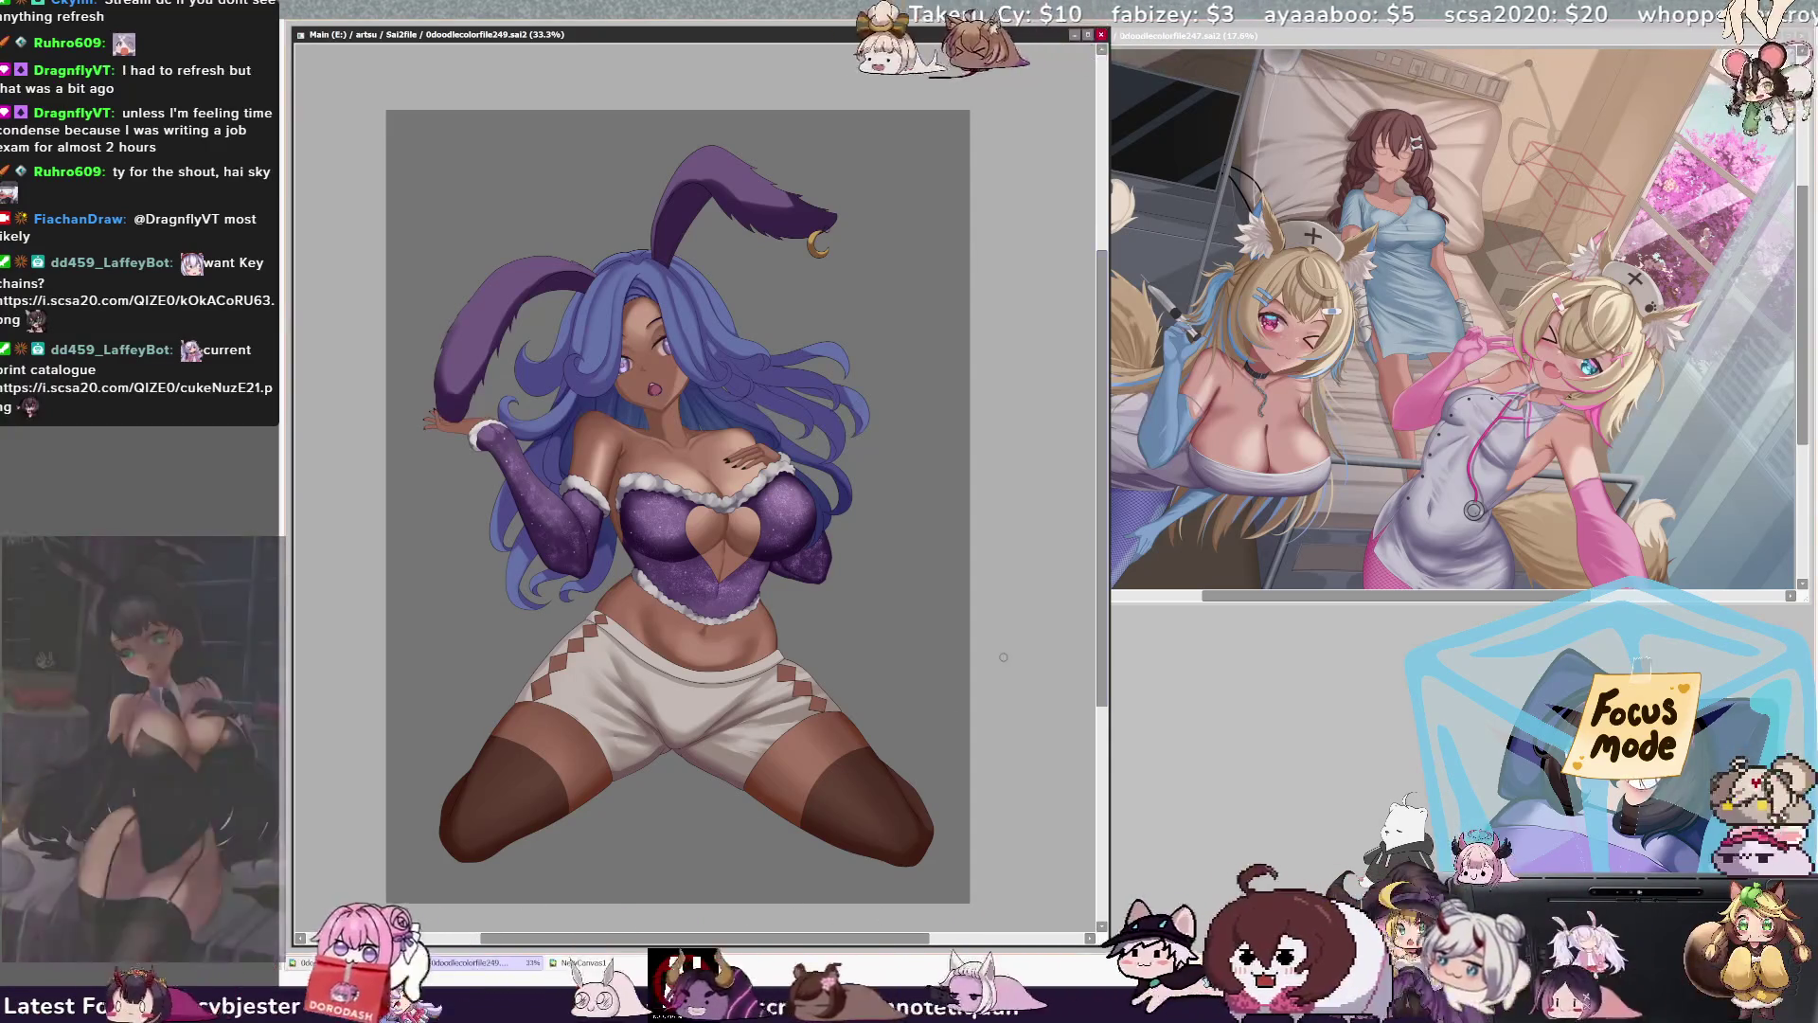
left_click_drag(1100, 620, 1100, 592)
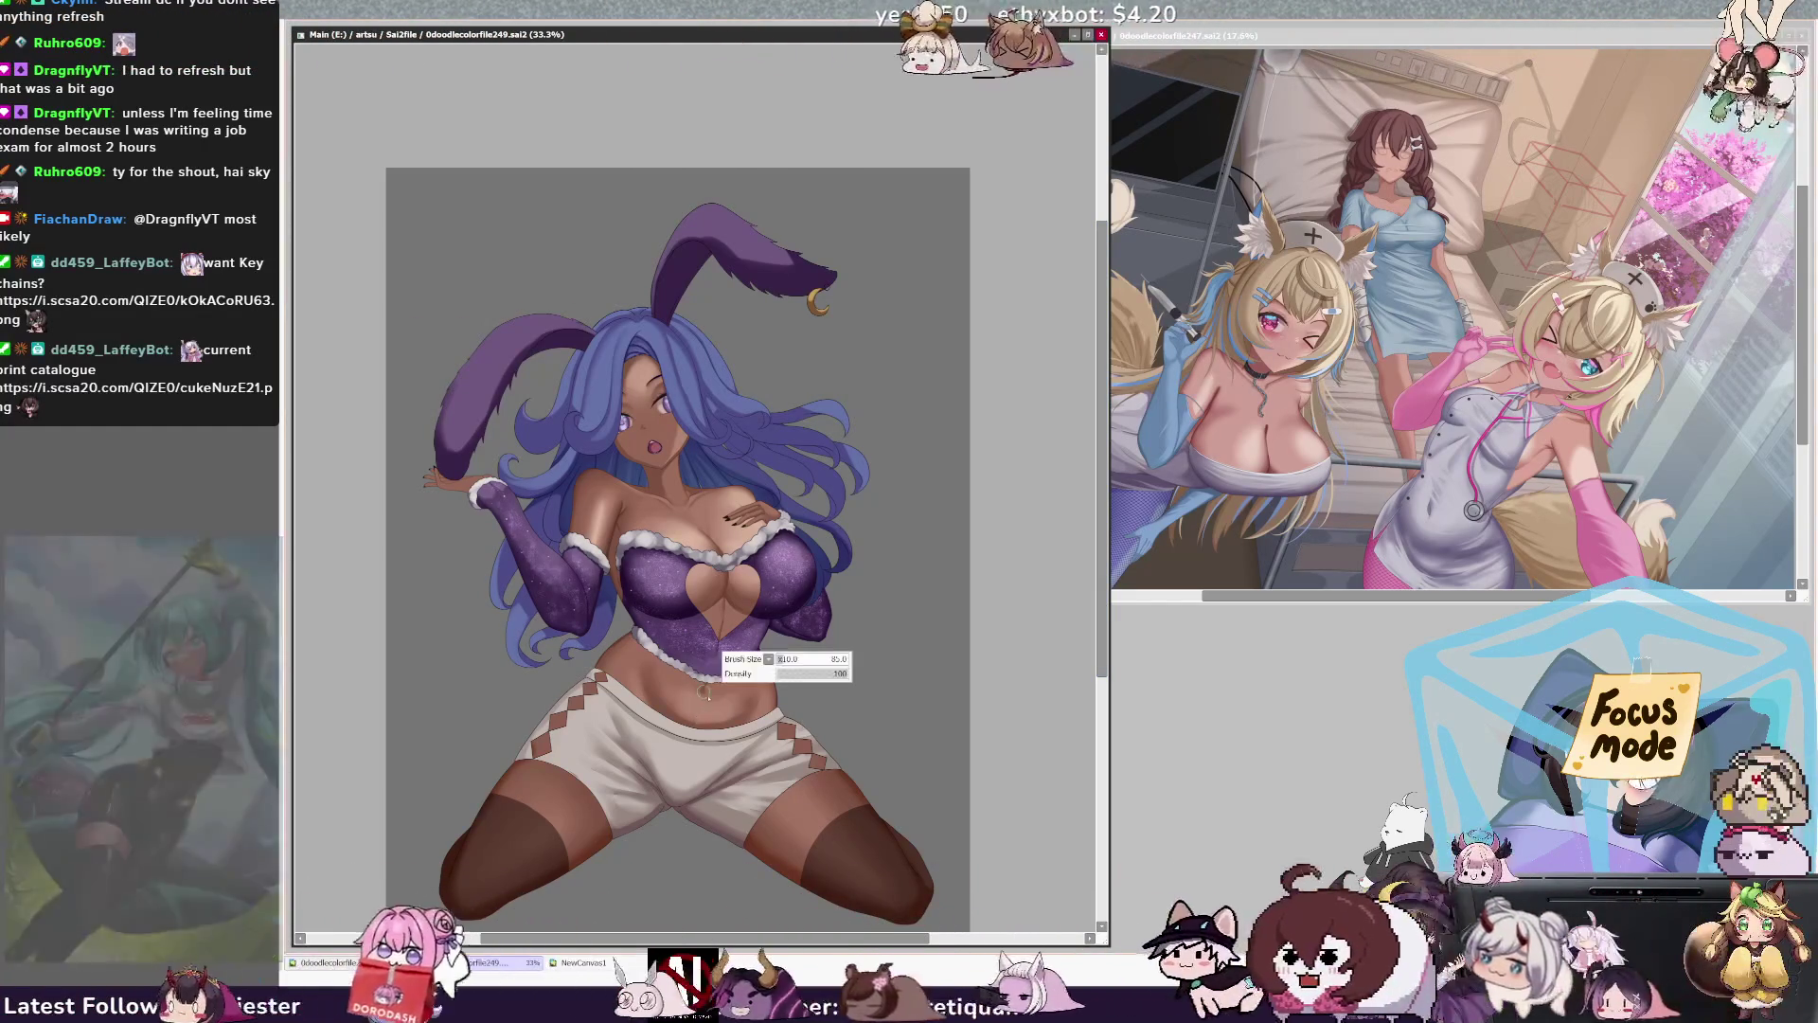
key("ctrl+plus")
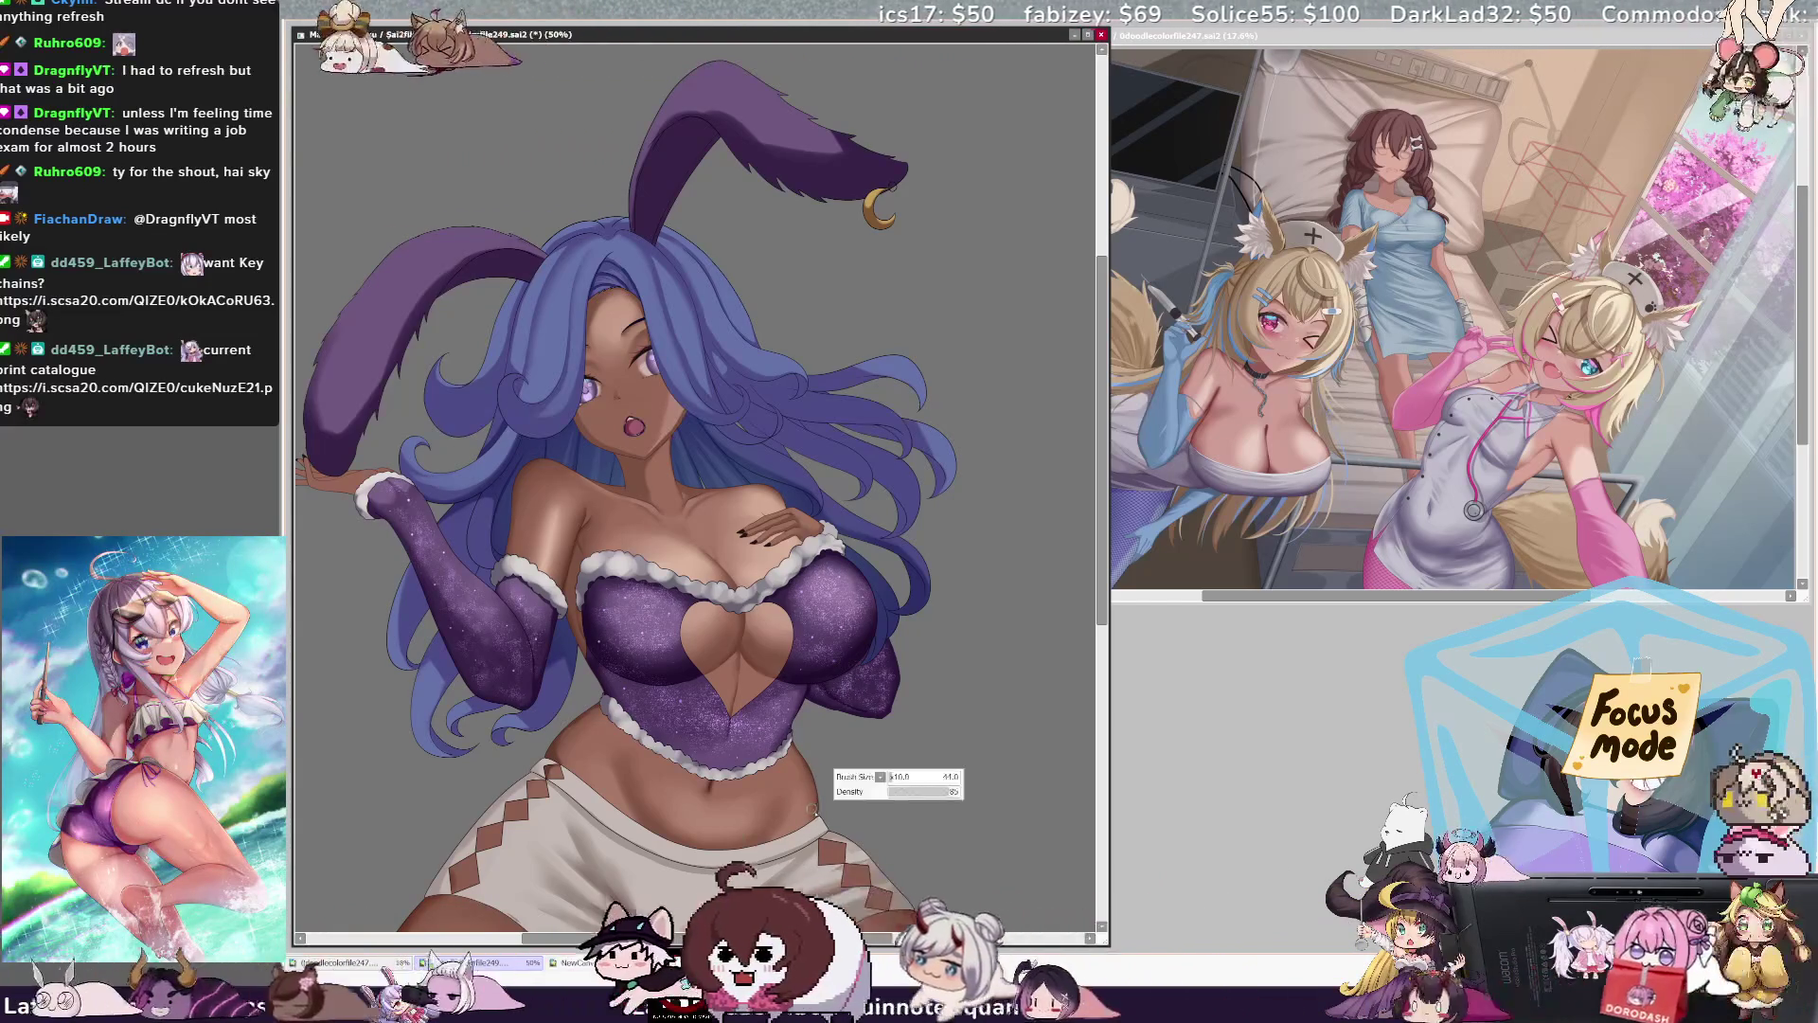
key("bracketleft")
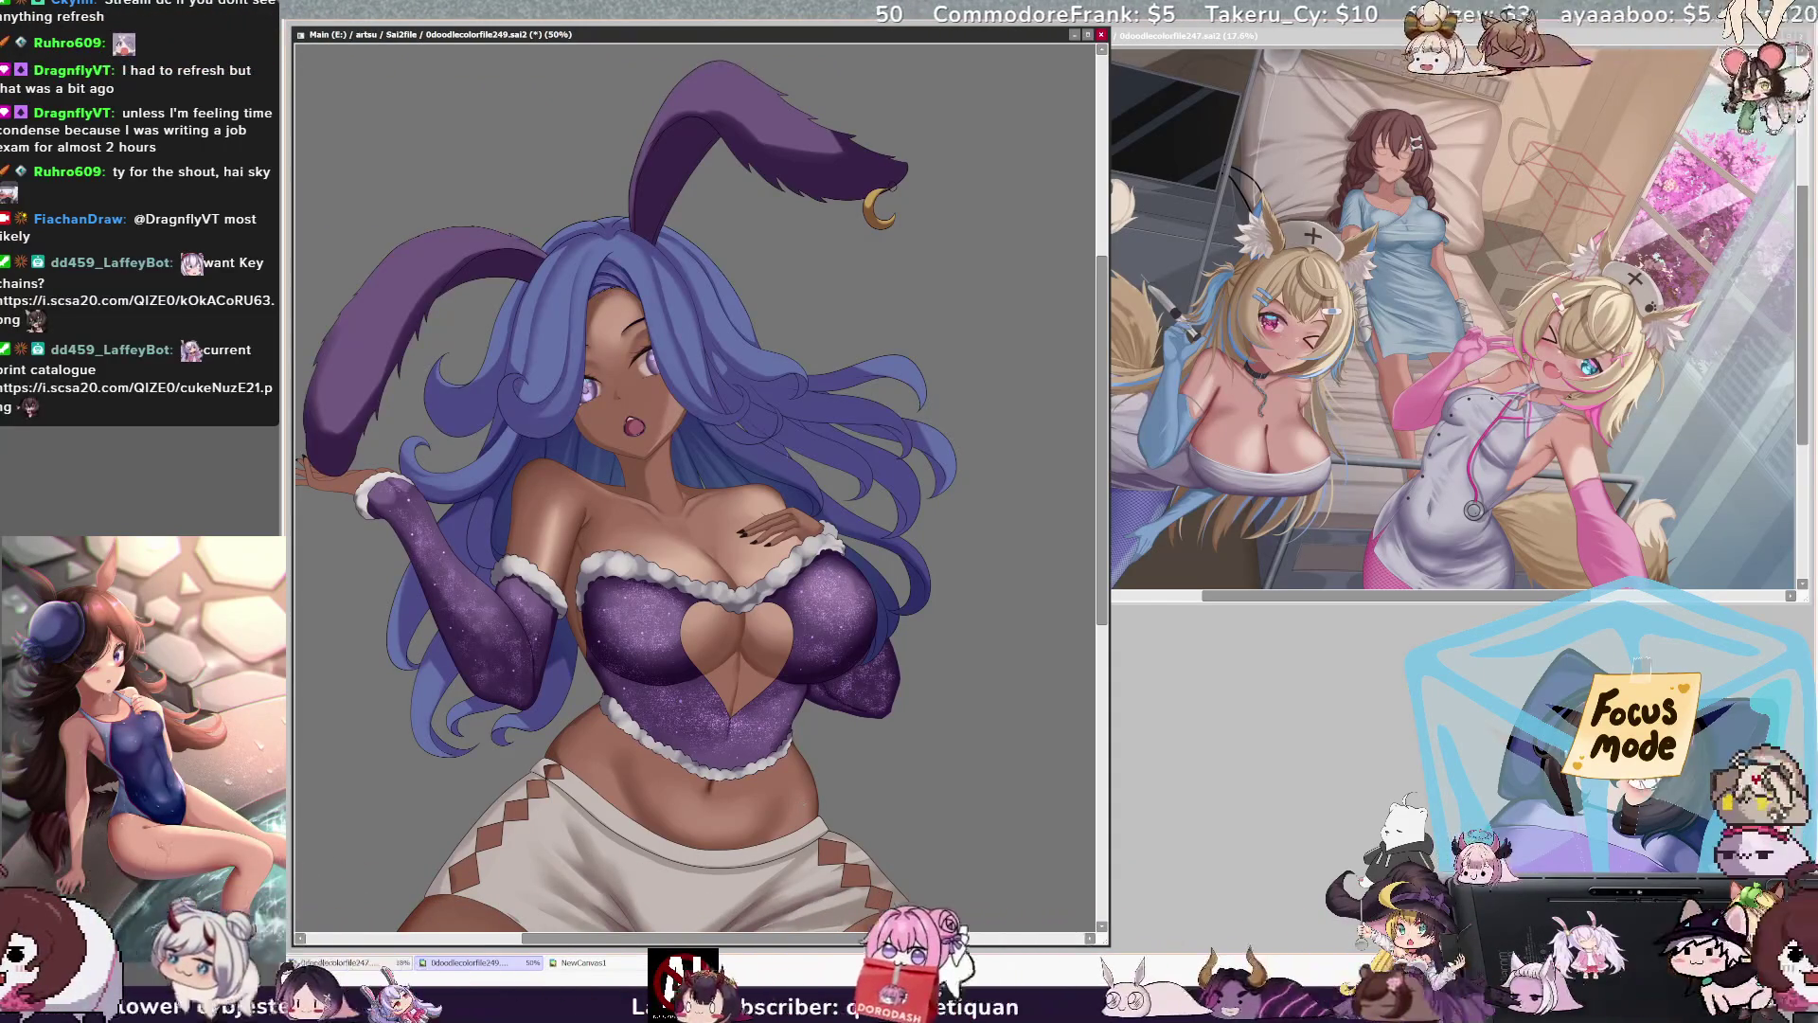
key("minus")
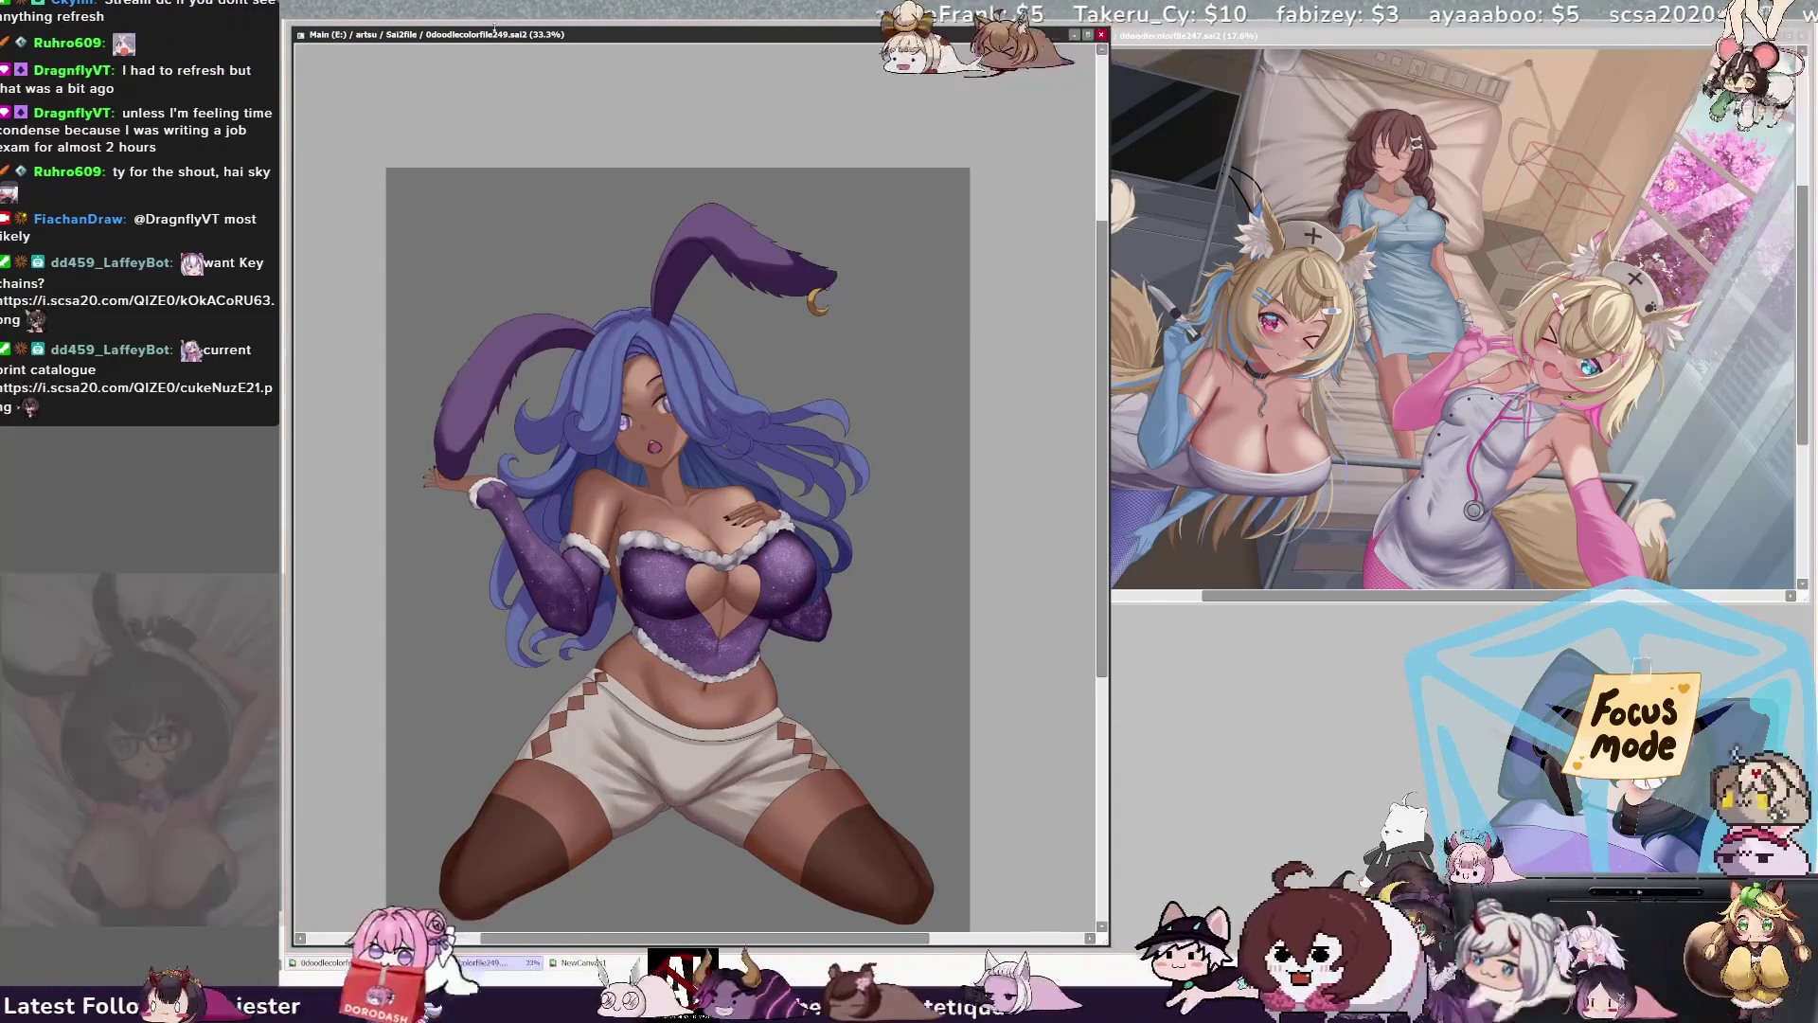
left_click_drag(1101, 512, 1094, 531)
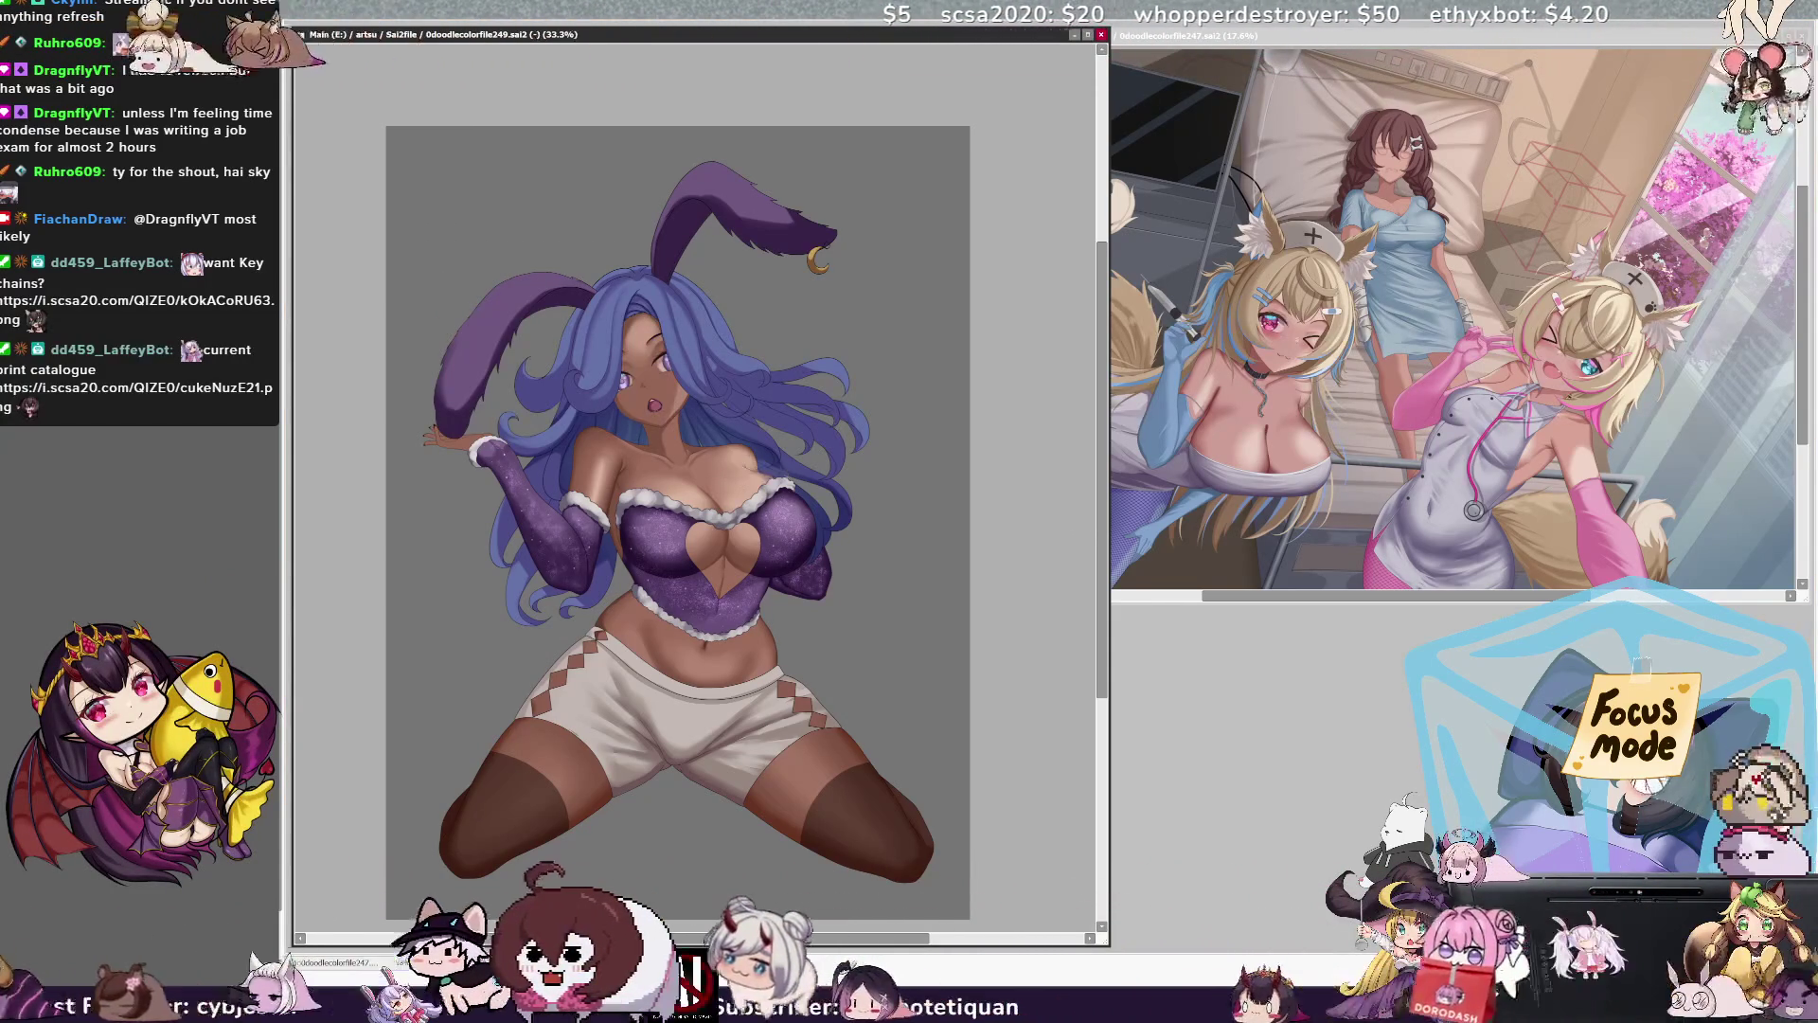
key("alt+Tab")
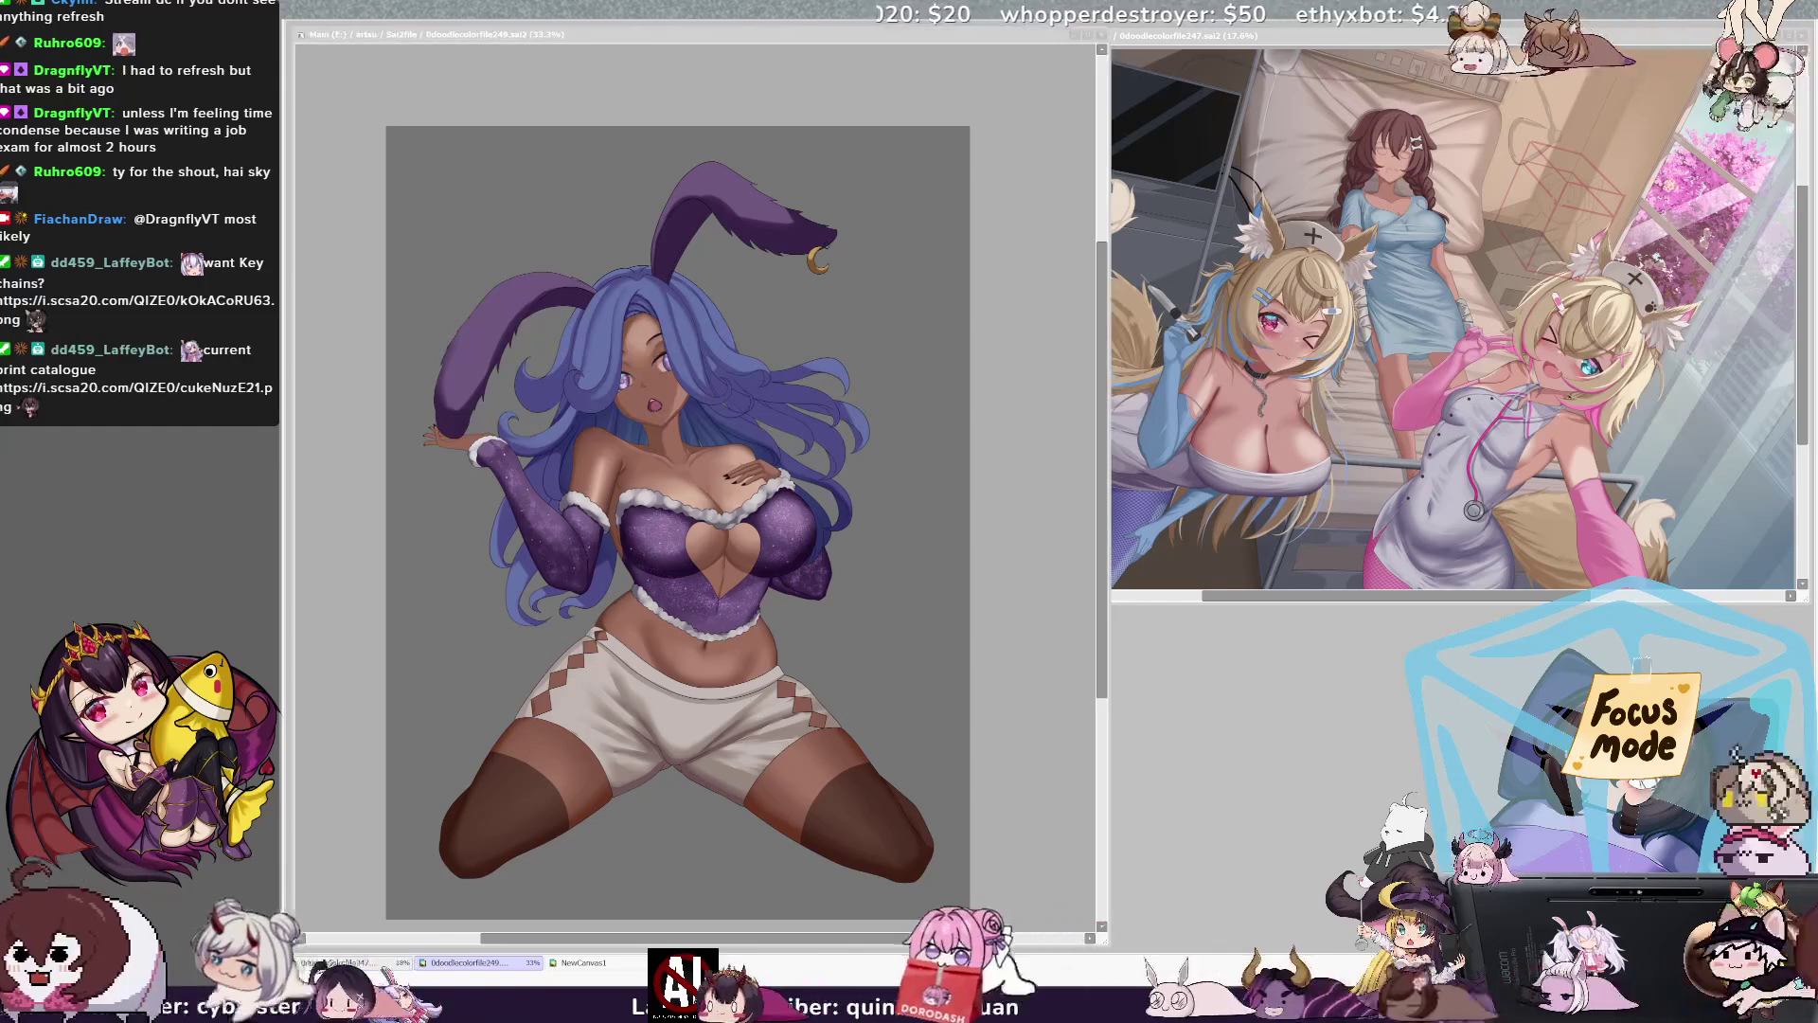
key("alt+Tab")
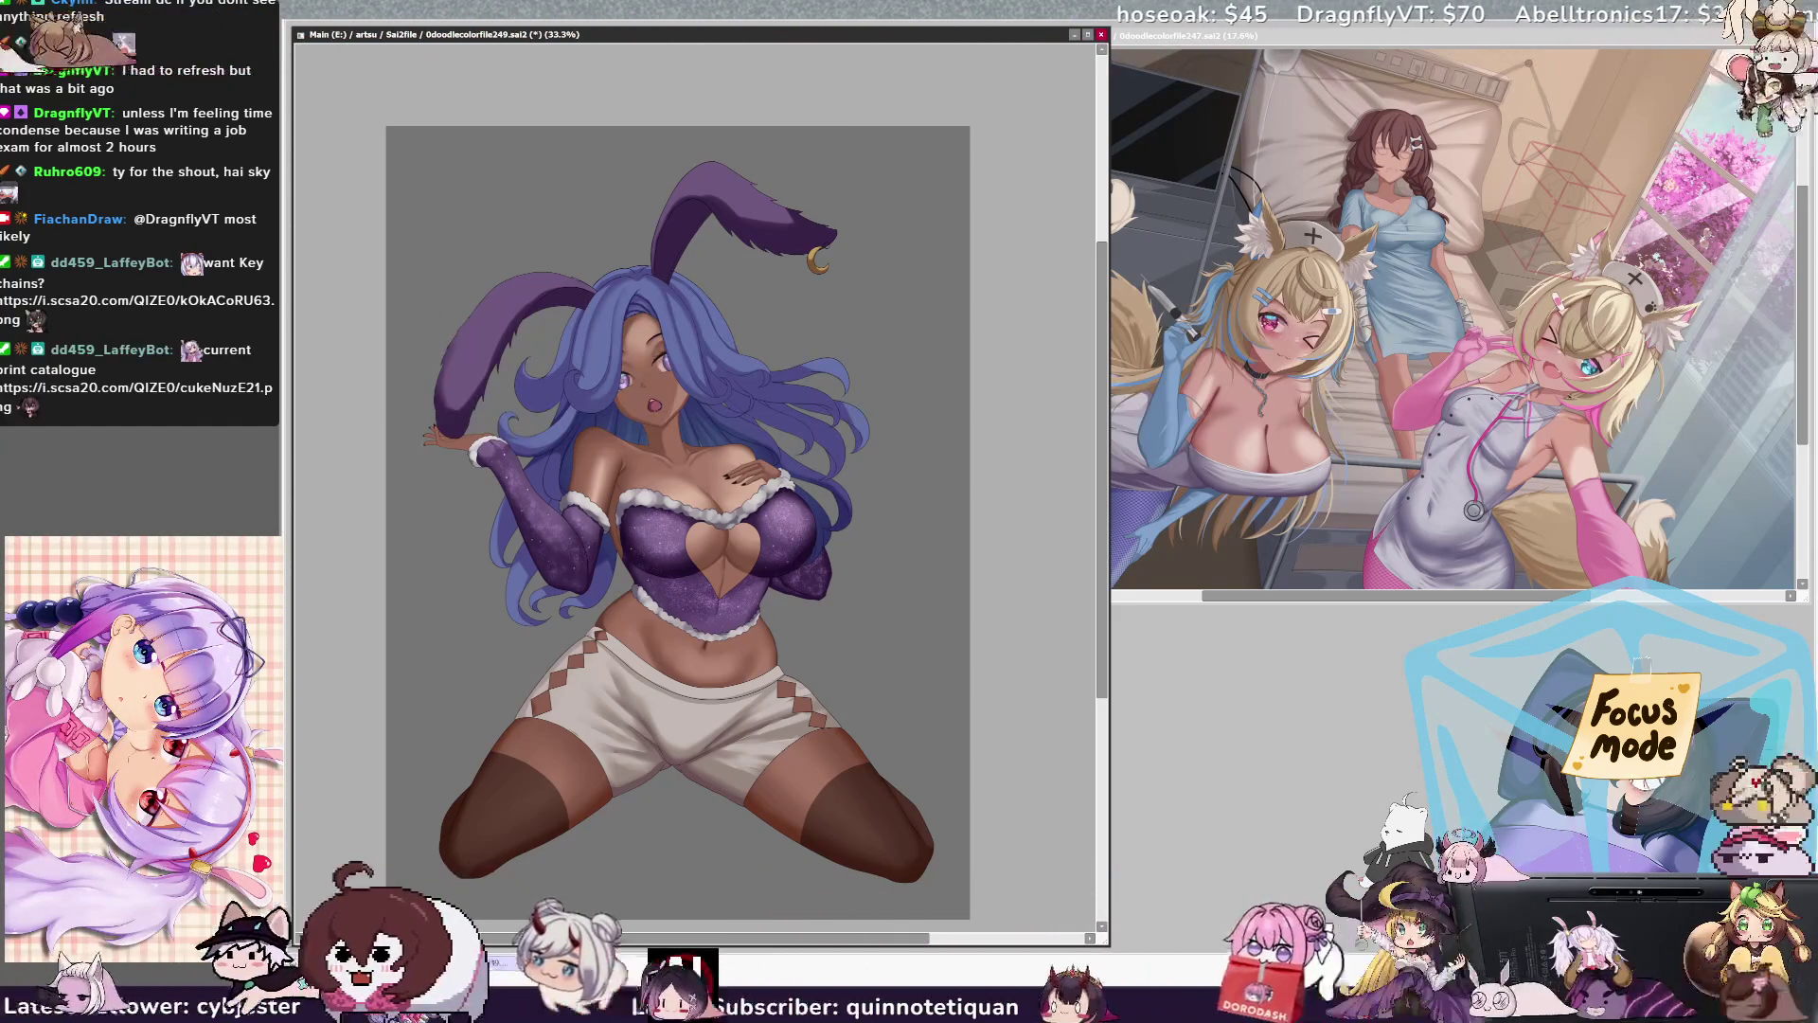
key("ctrl+n")
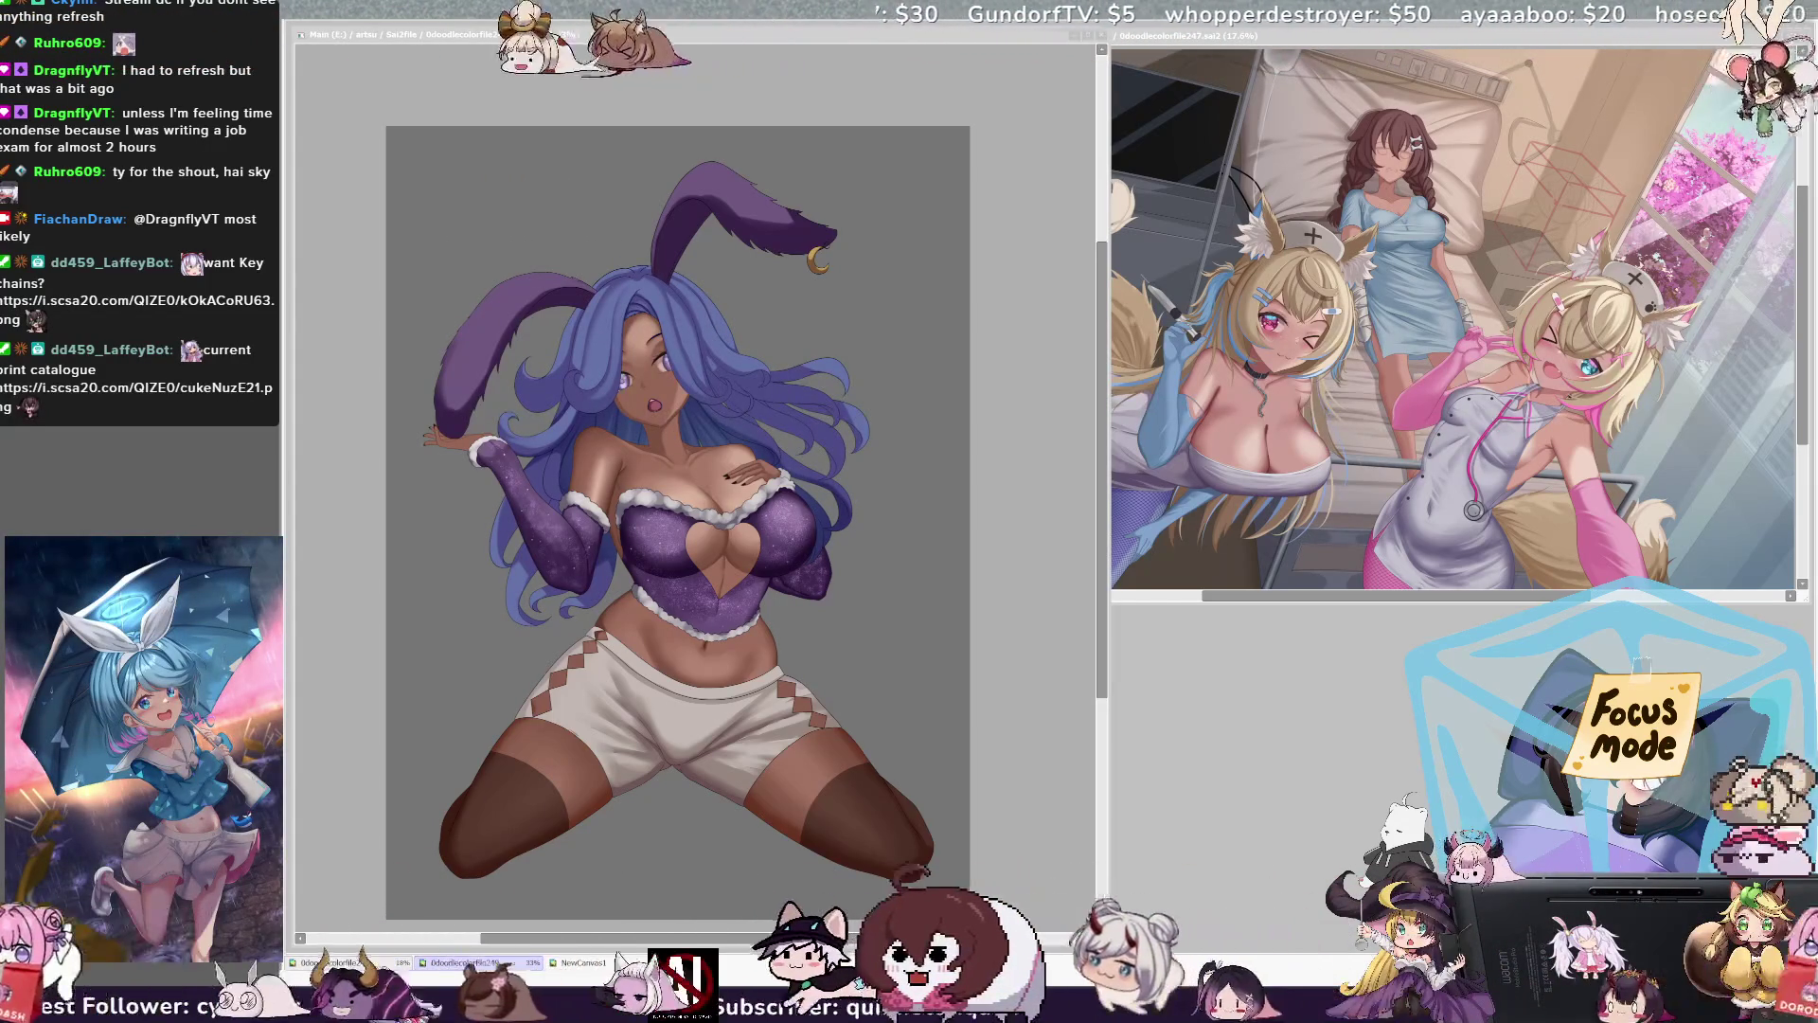
key("alt+Tab")
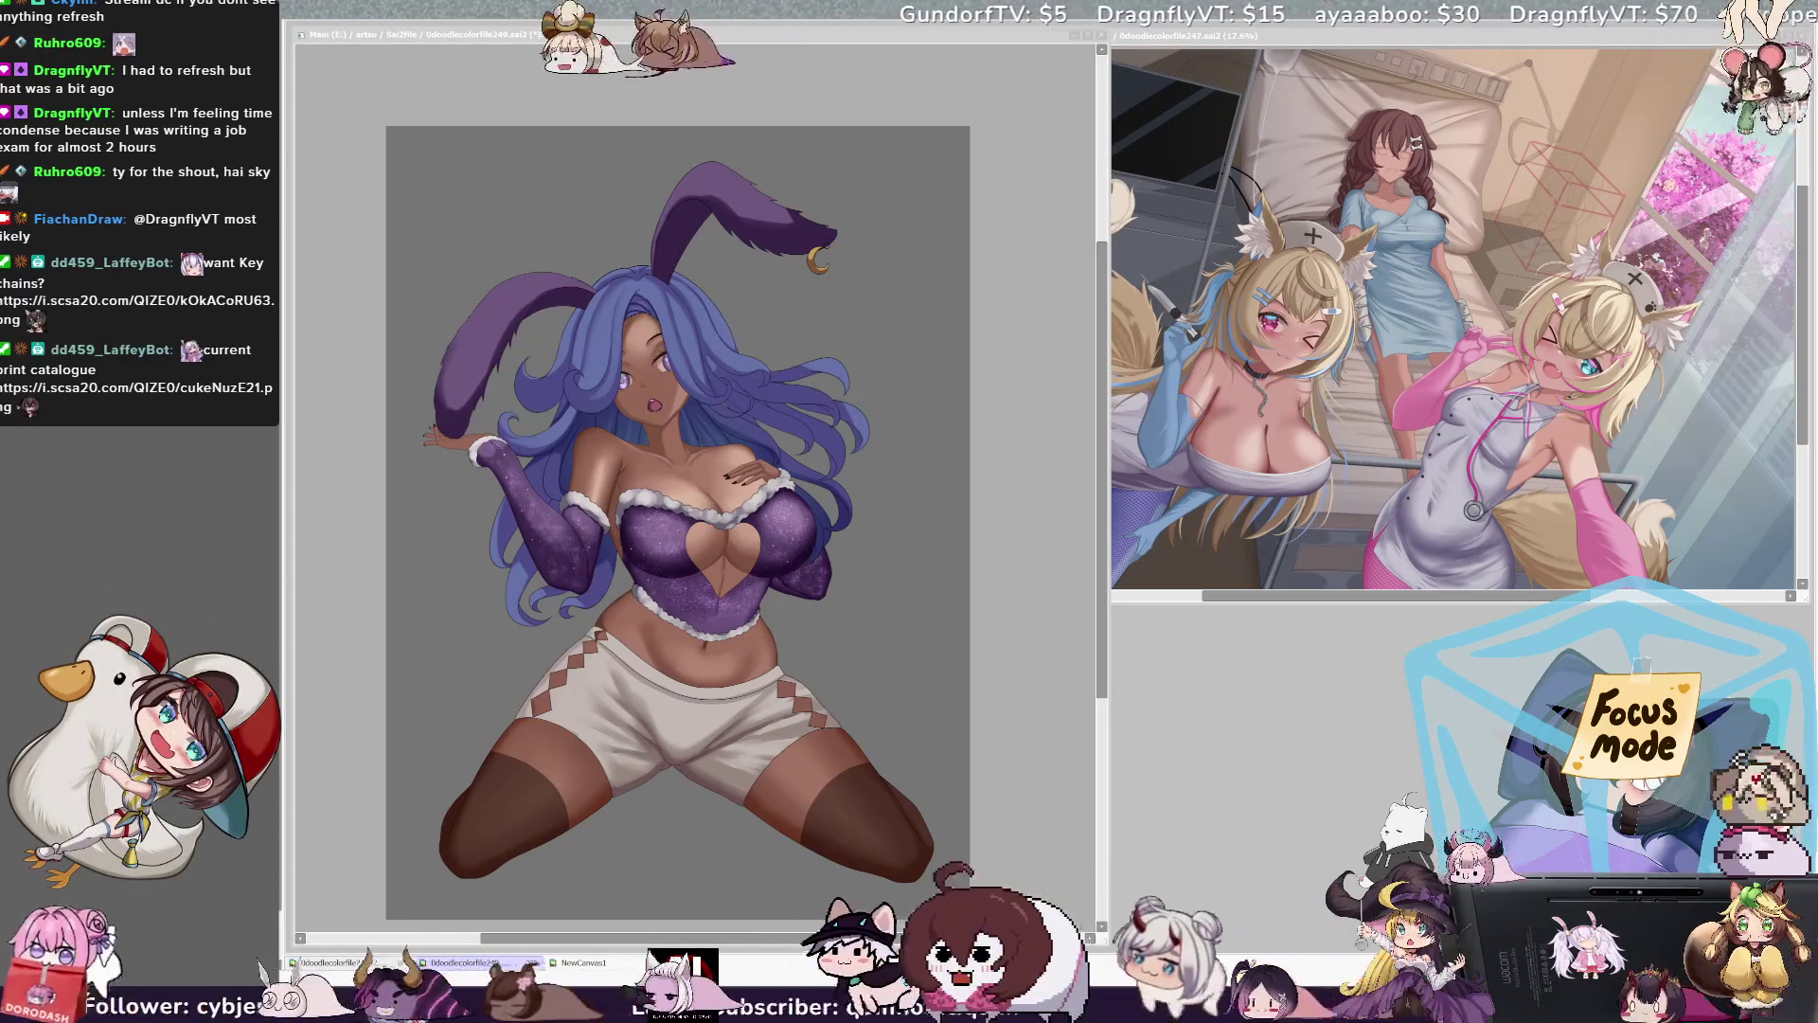
key("alt+Tab")
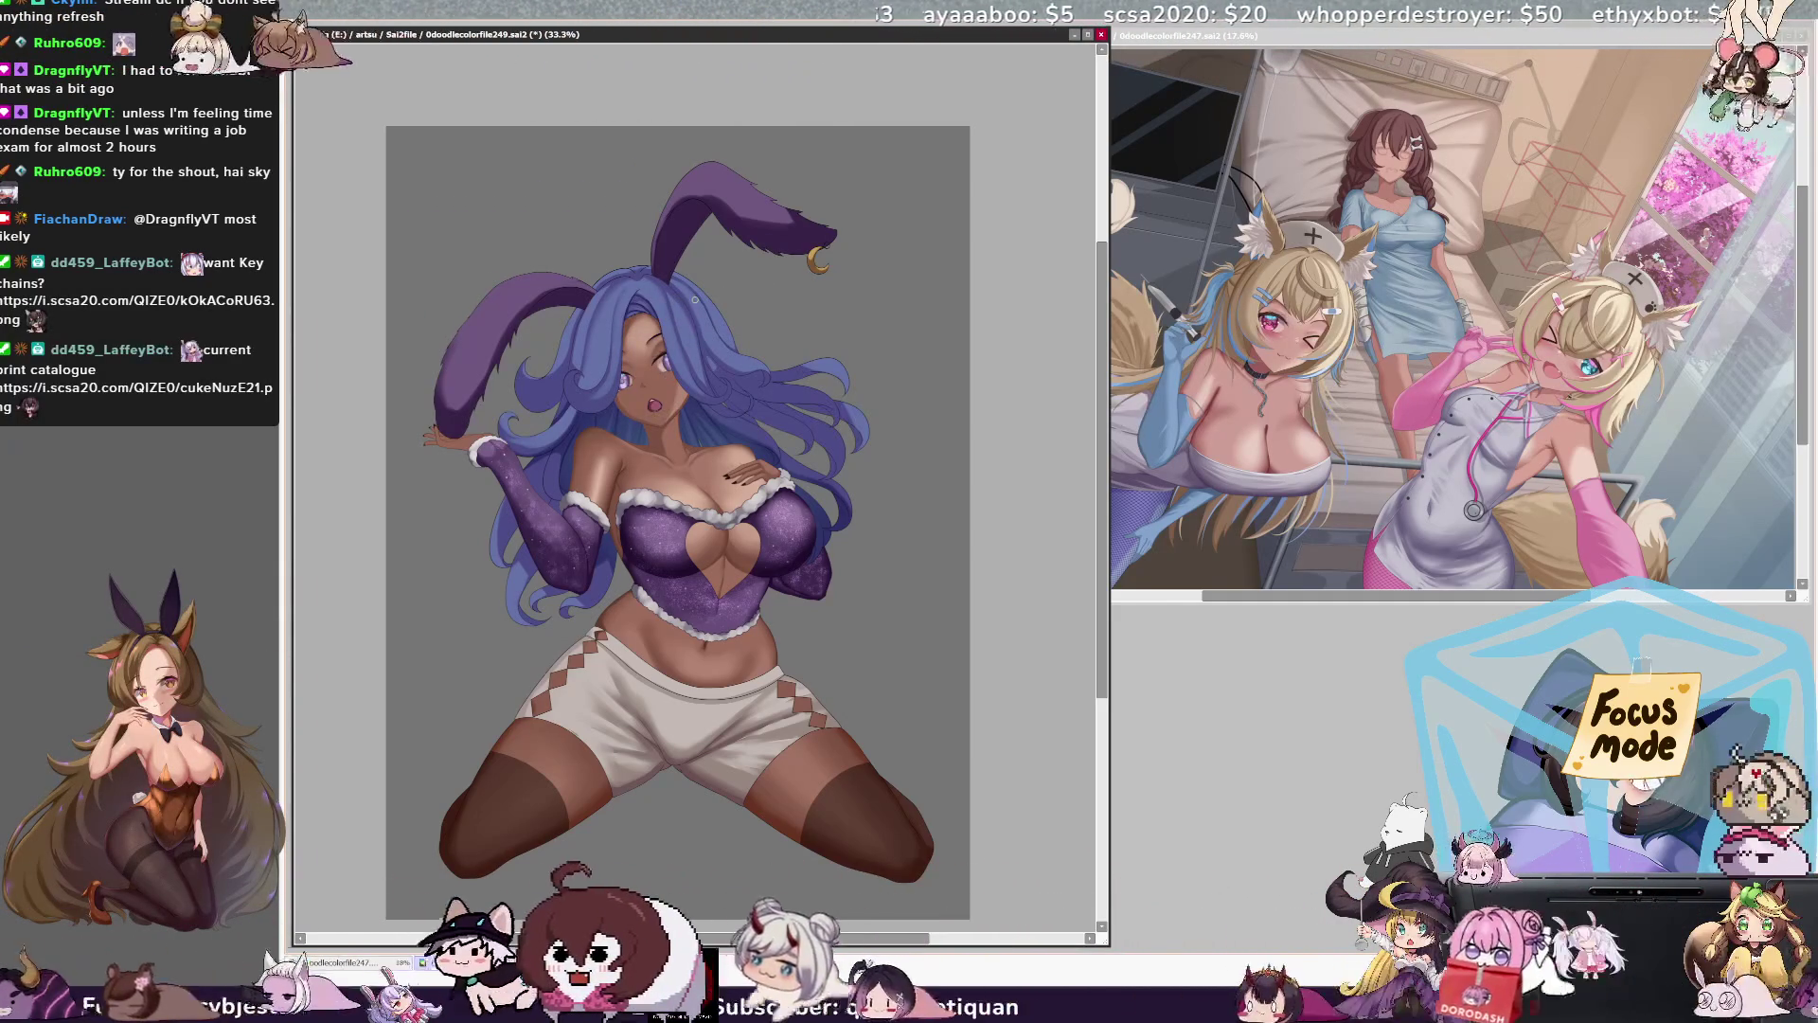
scroll(646, 262, "up", 4)
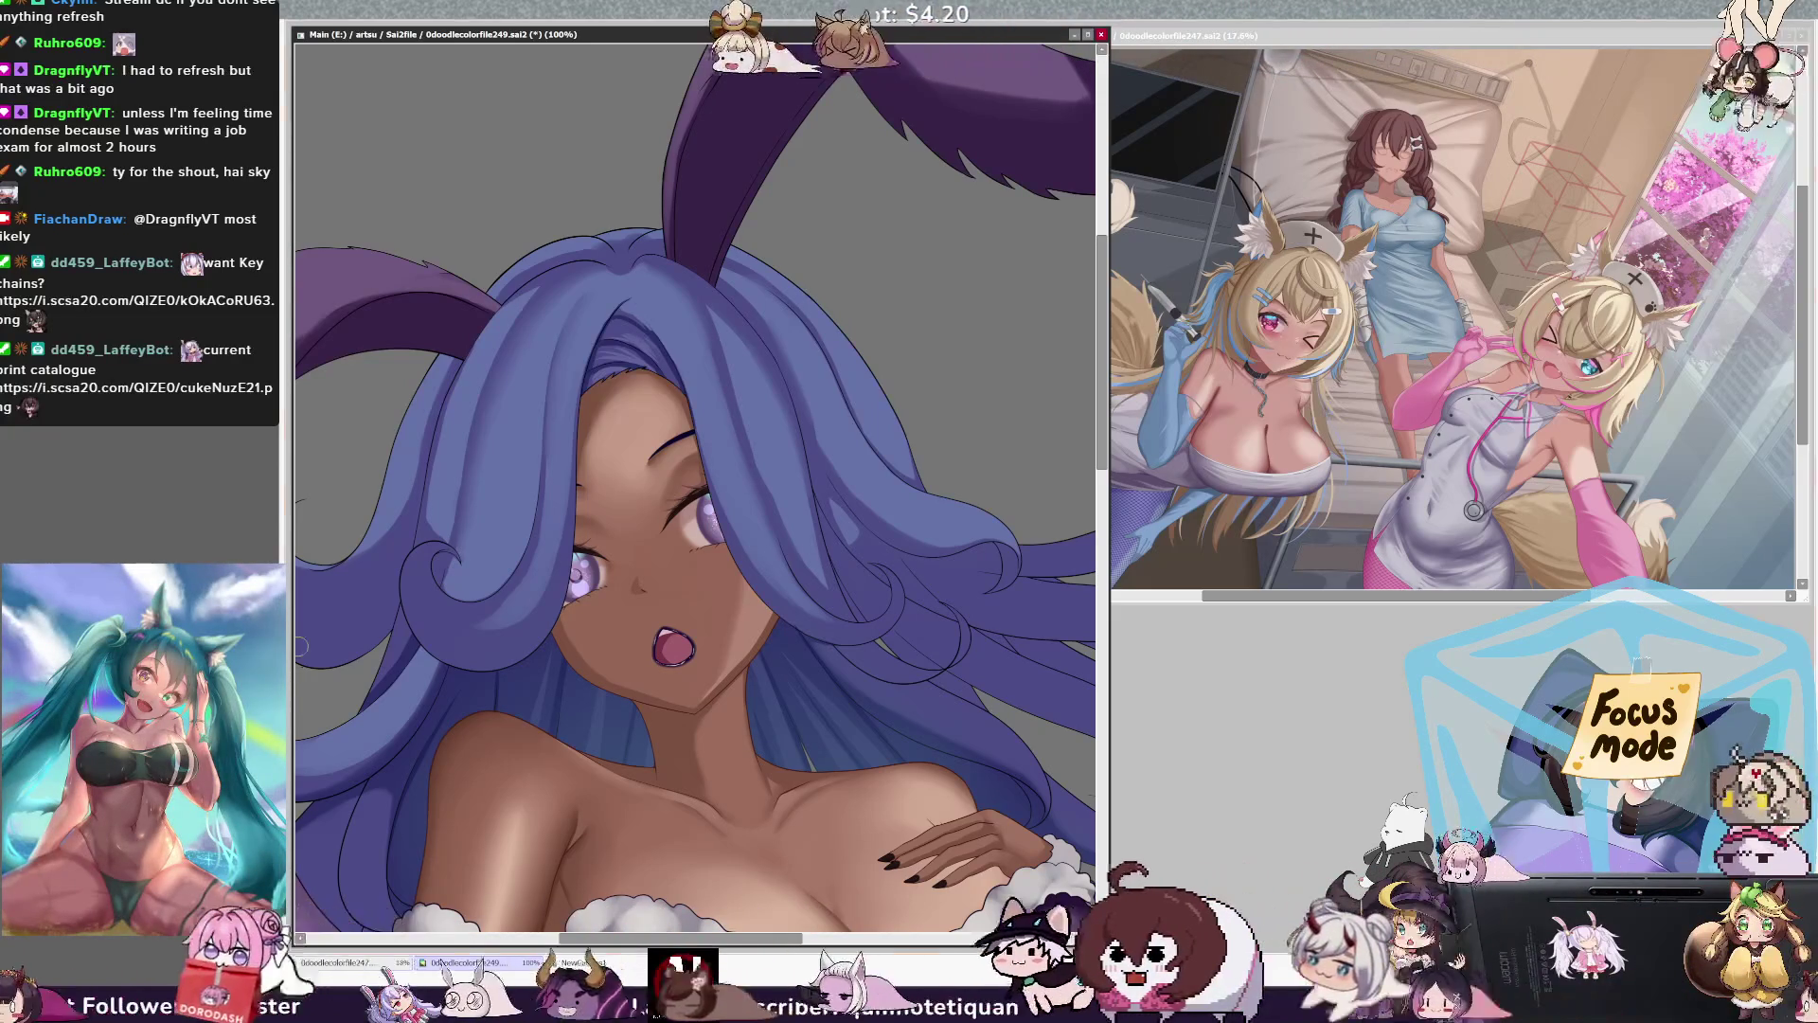
Step: Paint thin light highlight strands into the blue-purple hair beside the face, checking at 150% zoom
left_click_drag(793, 383, 803, 376)
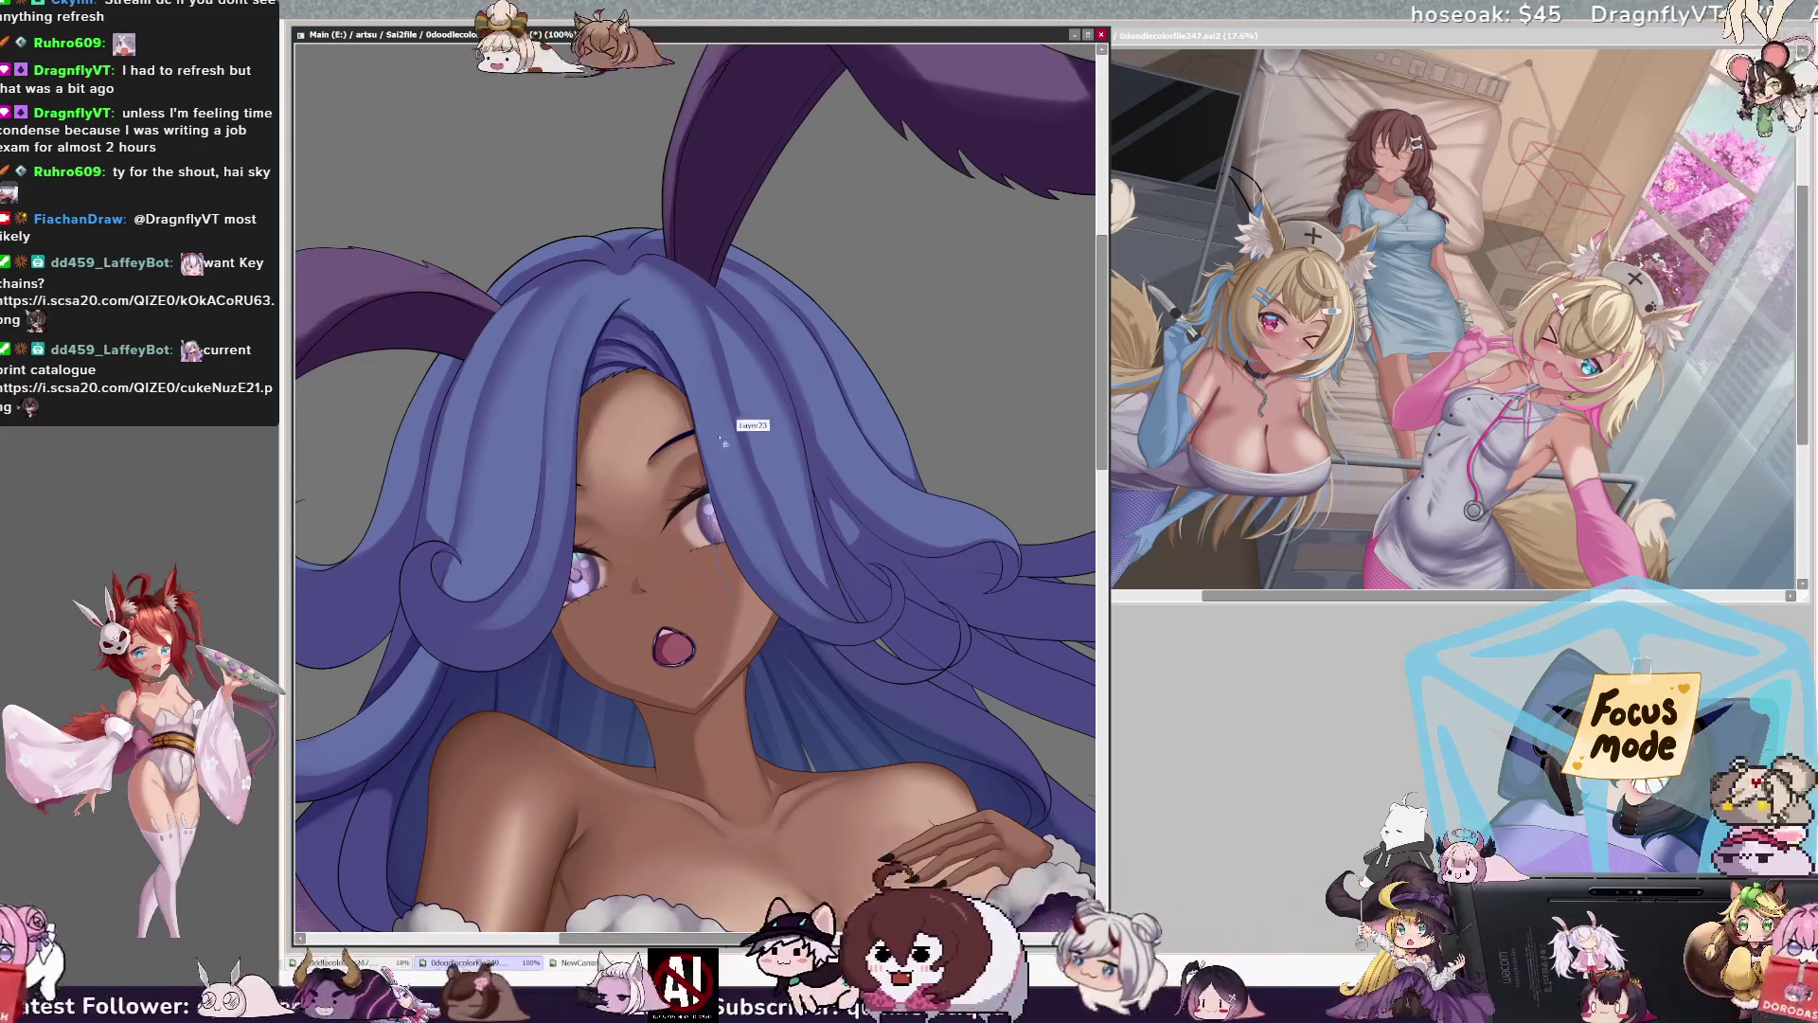
left_click(712, 467, "ctrl+shift")
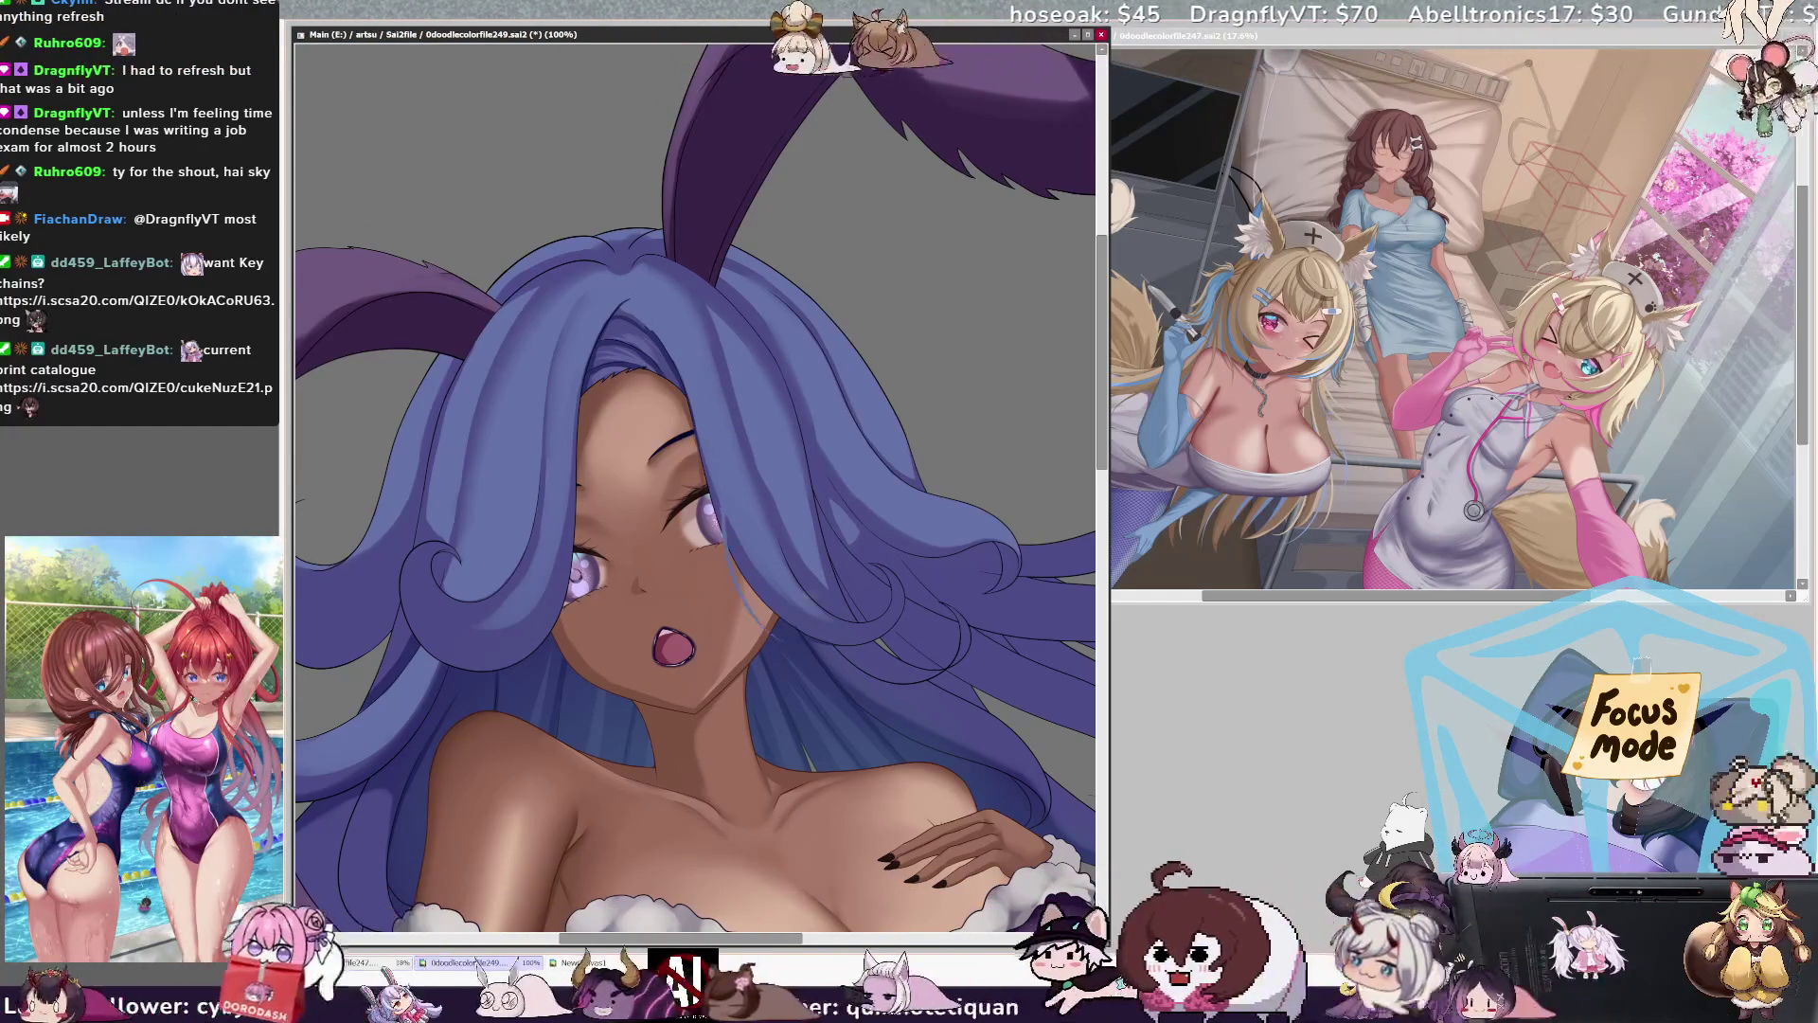
left_click_drag(739, 602, 801, 644)
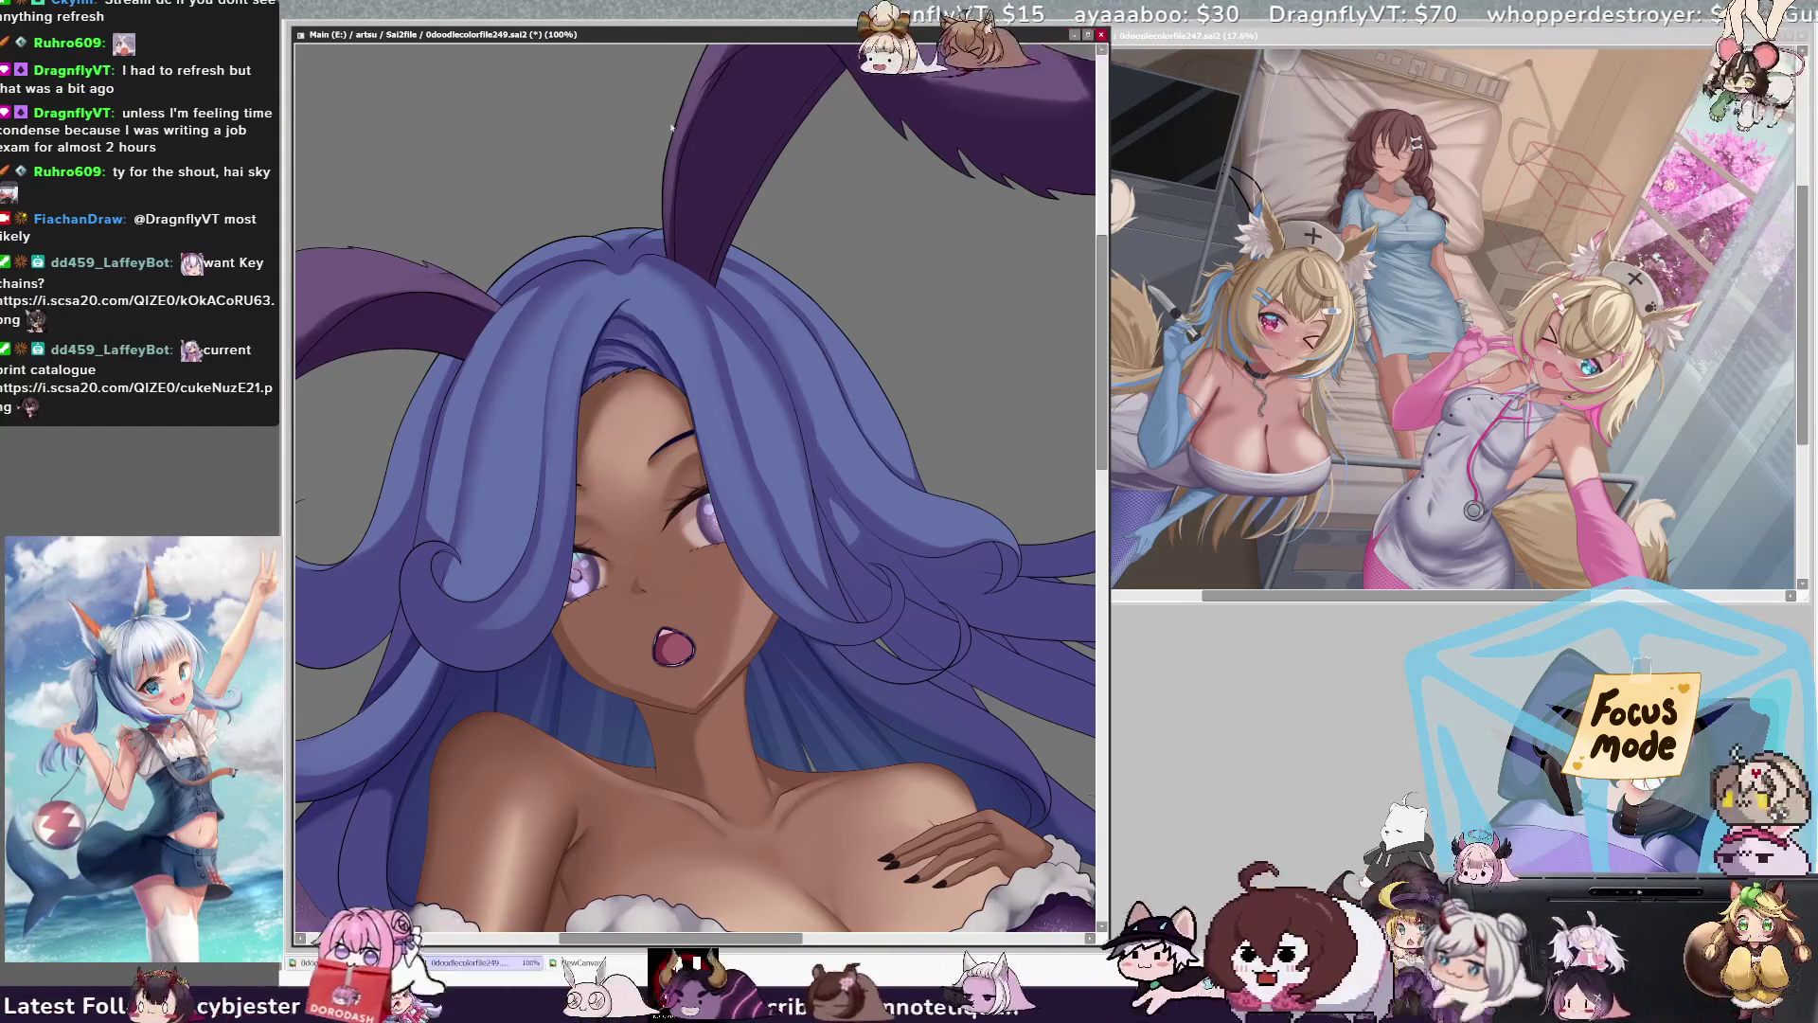
key("ctrl+plus")
key("ctrl+plus")
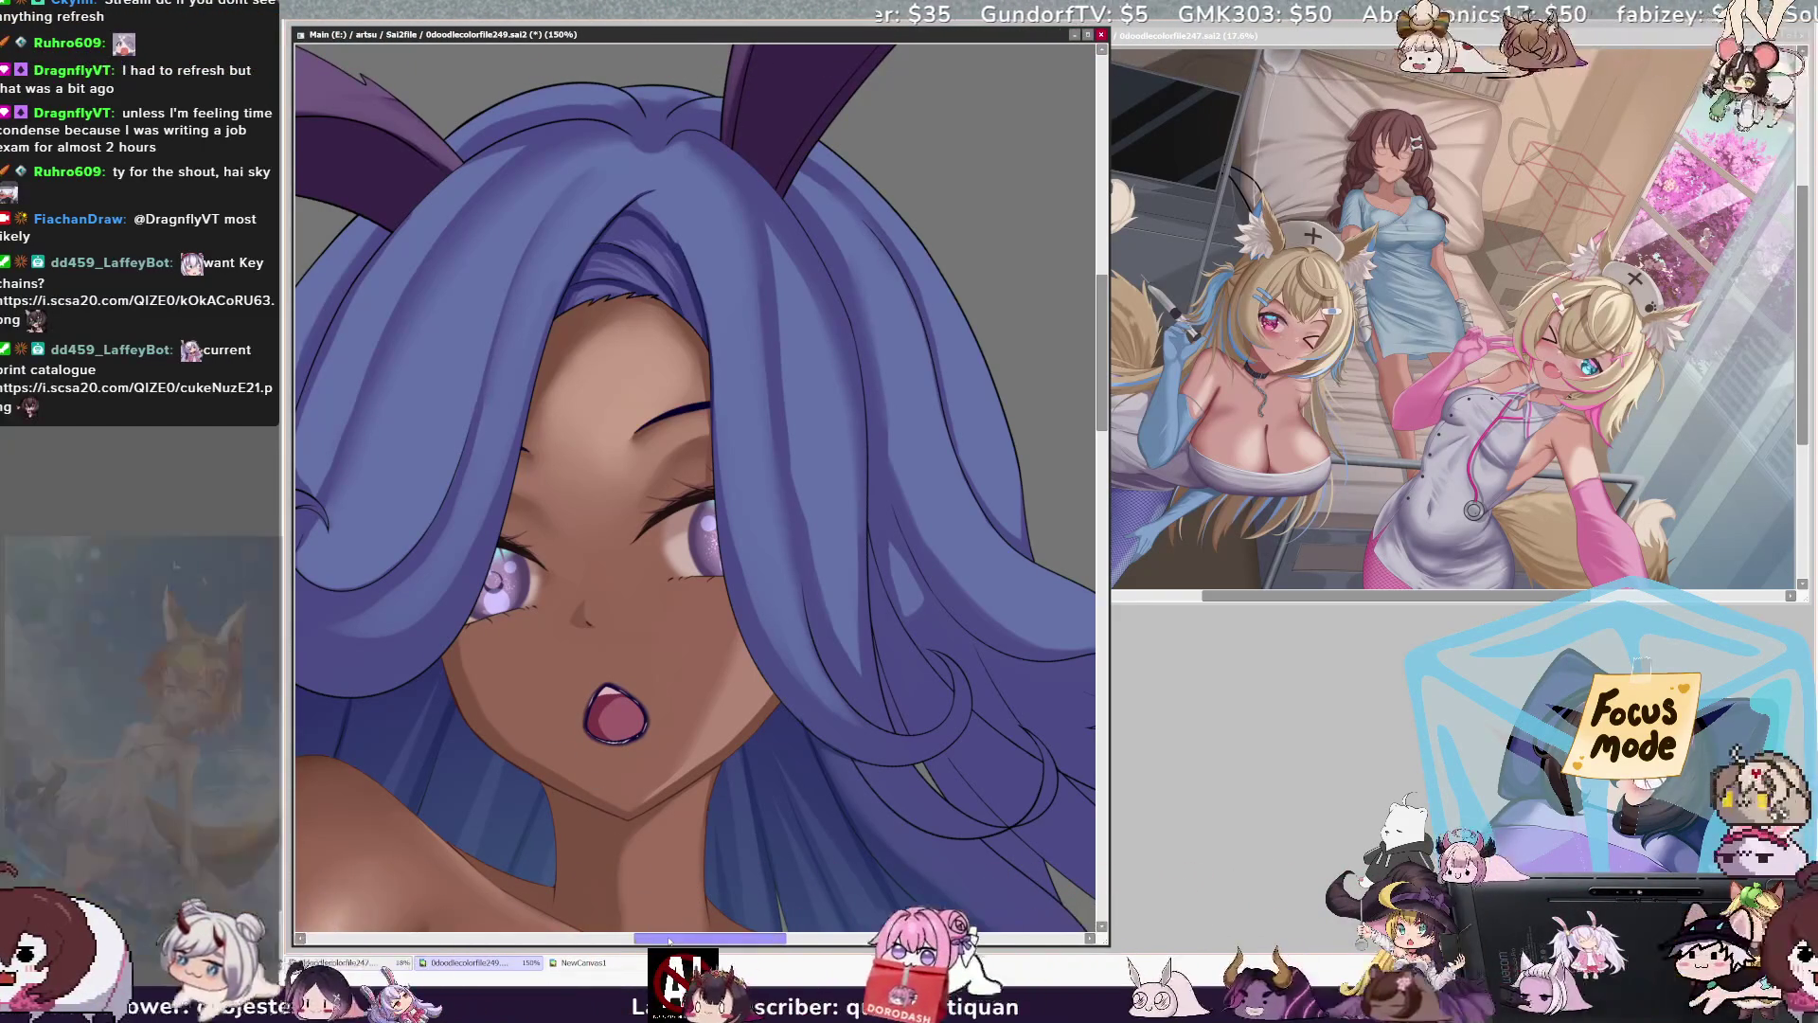
left_click_drag(669, 940, 640, 941)
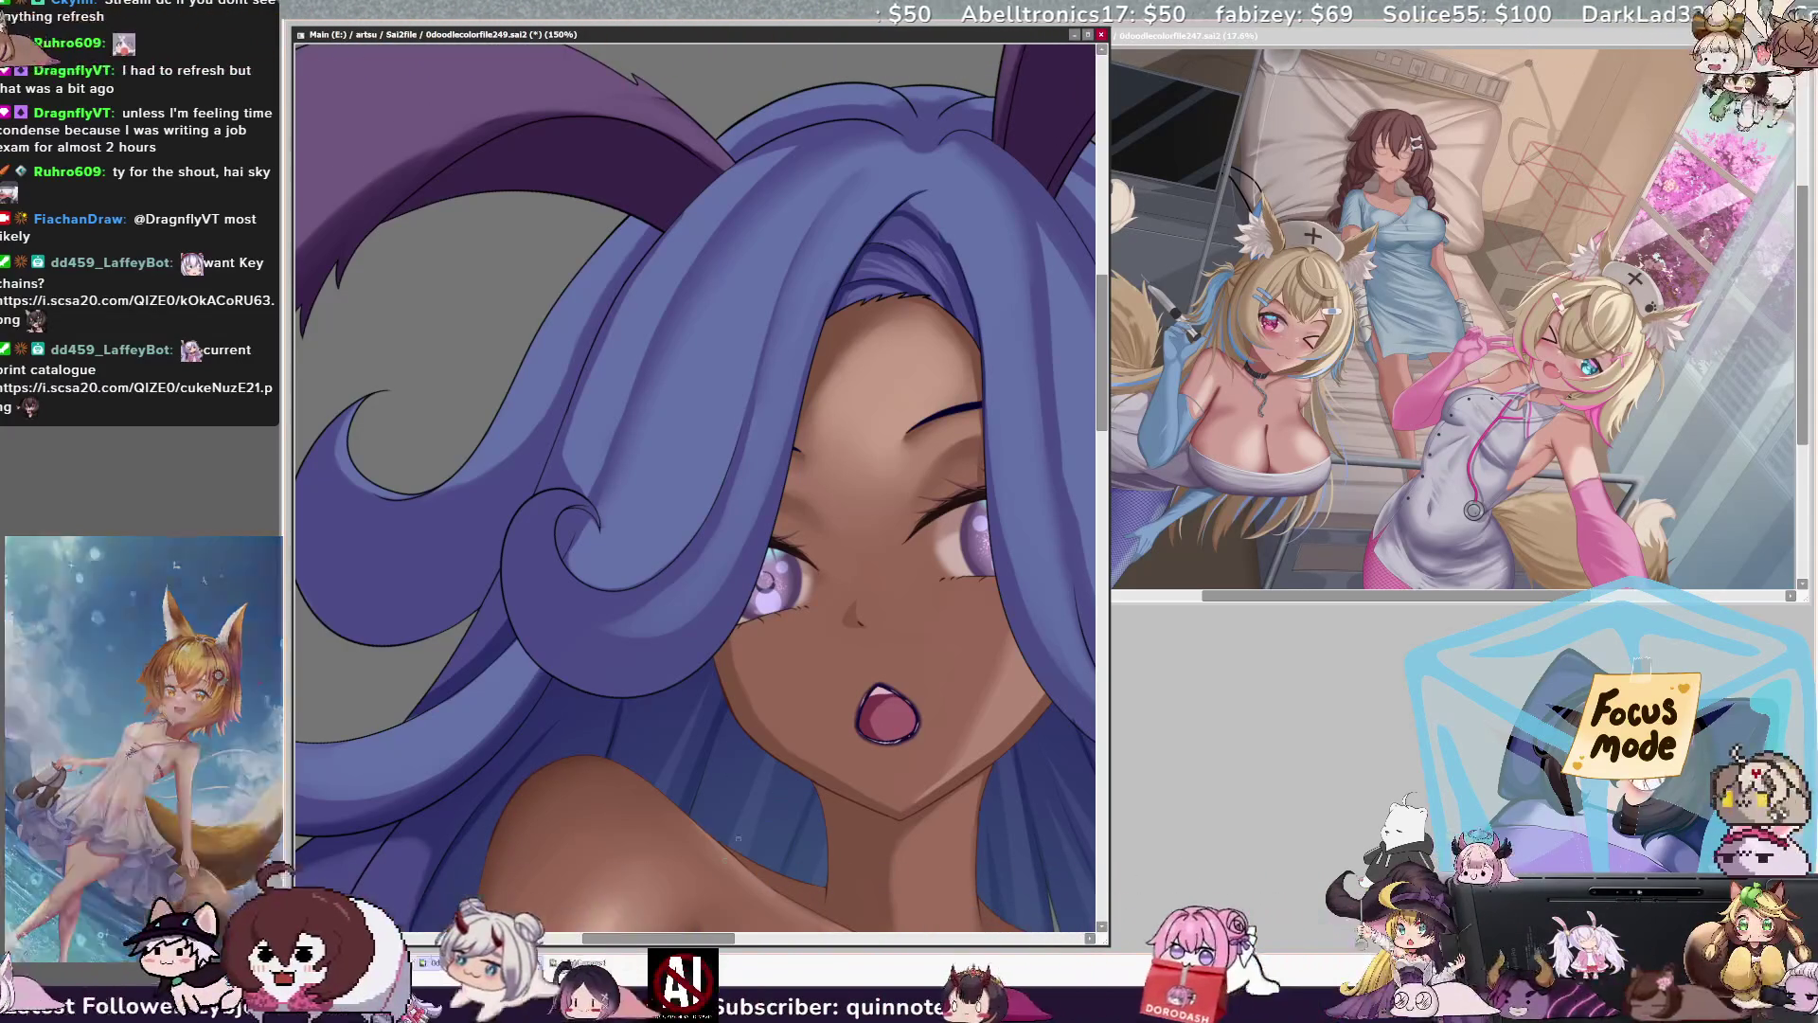
left_click_drag(716, 939, 745, 935)
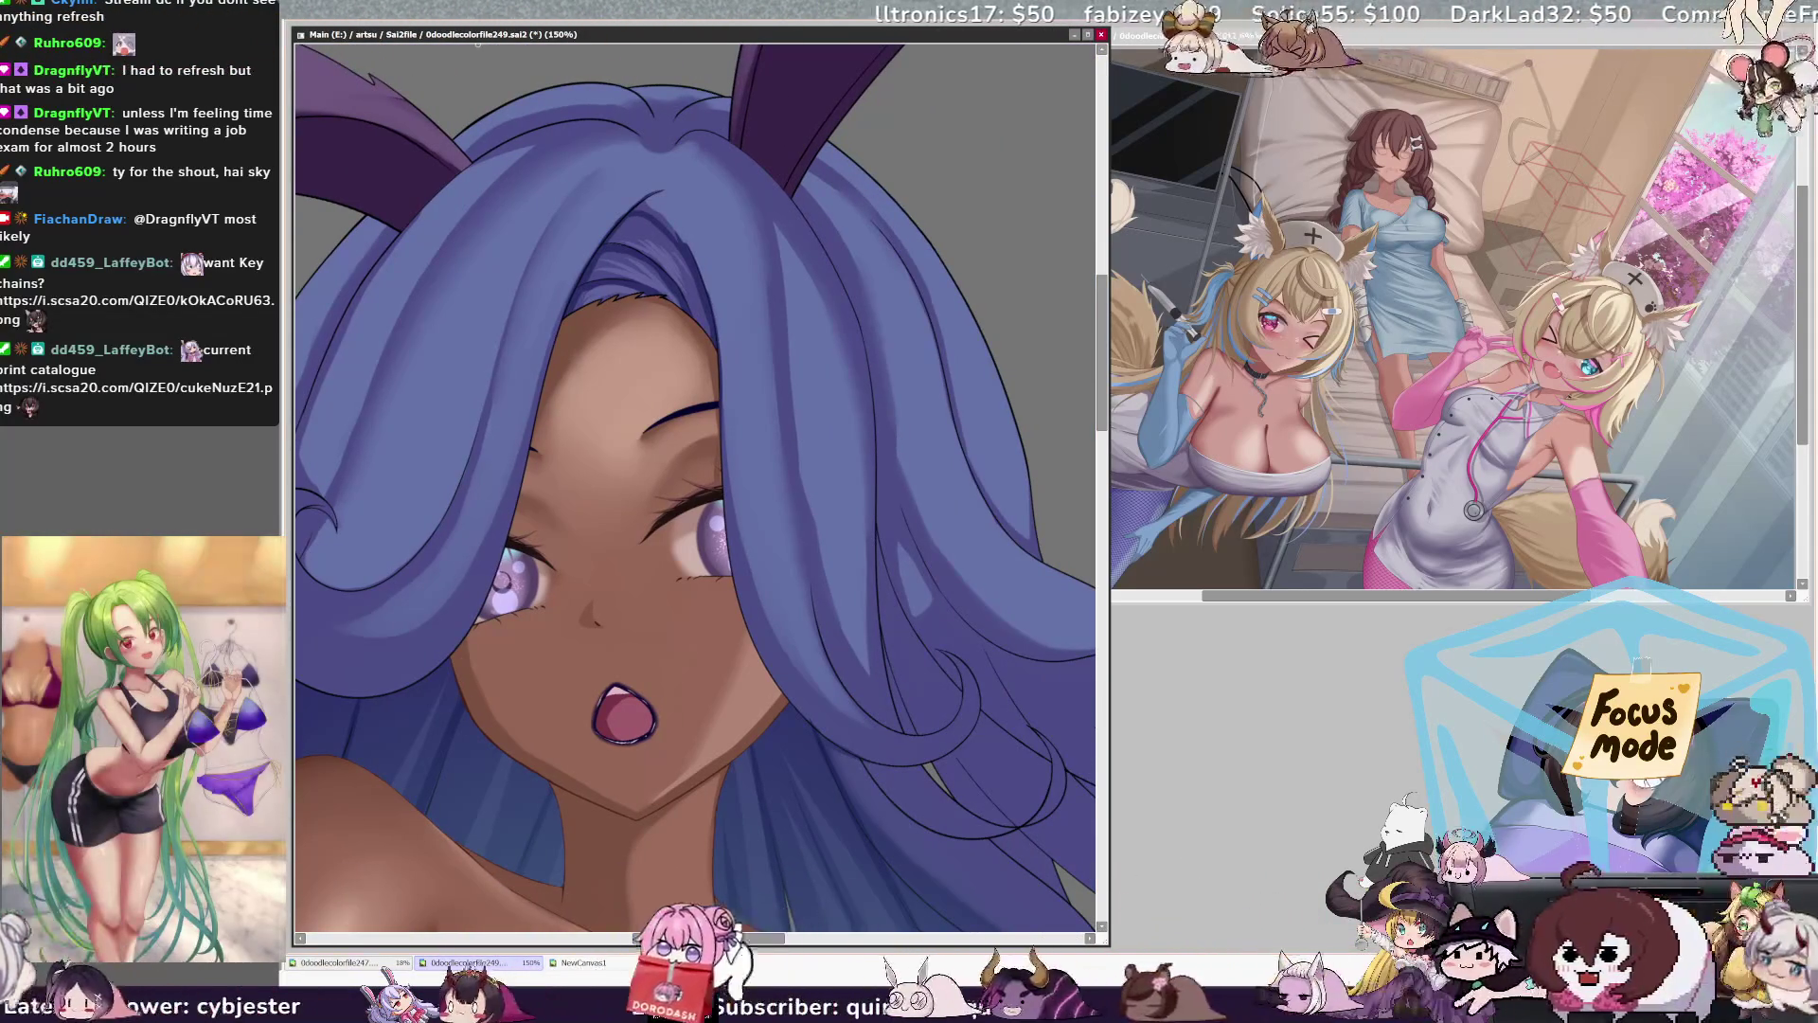
key("ctrl+minus")
key("ctrl+minus")
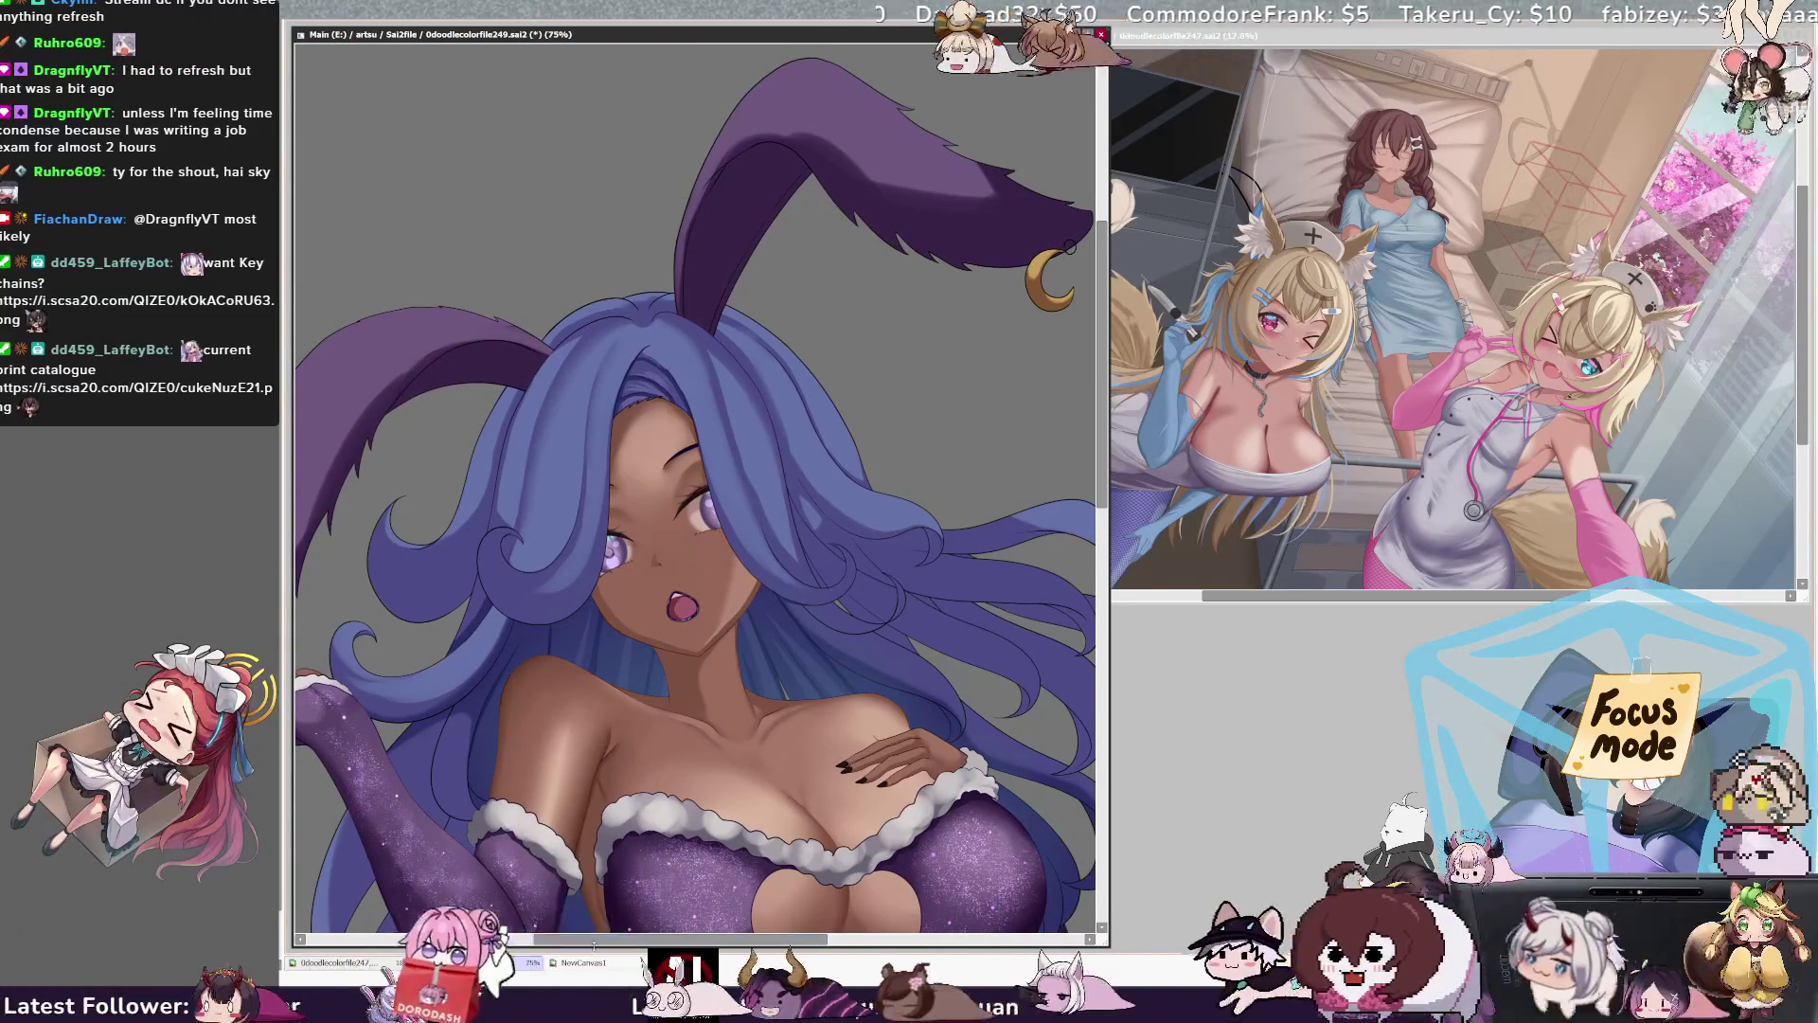
scroll(696, 473, "right", 2)
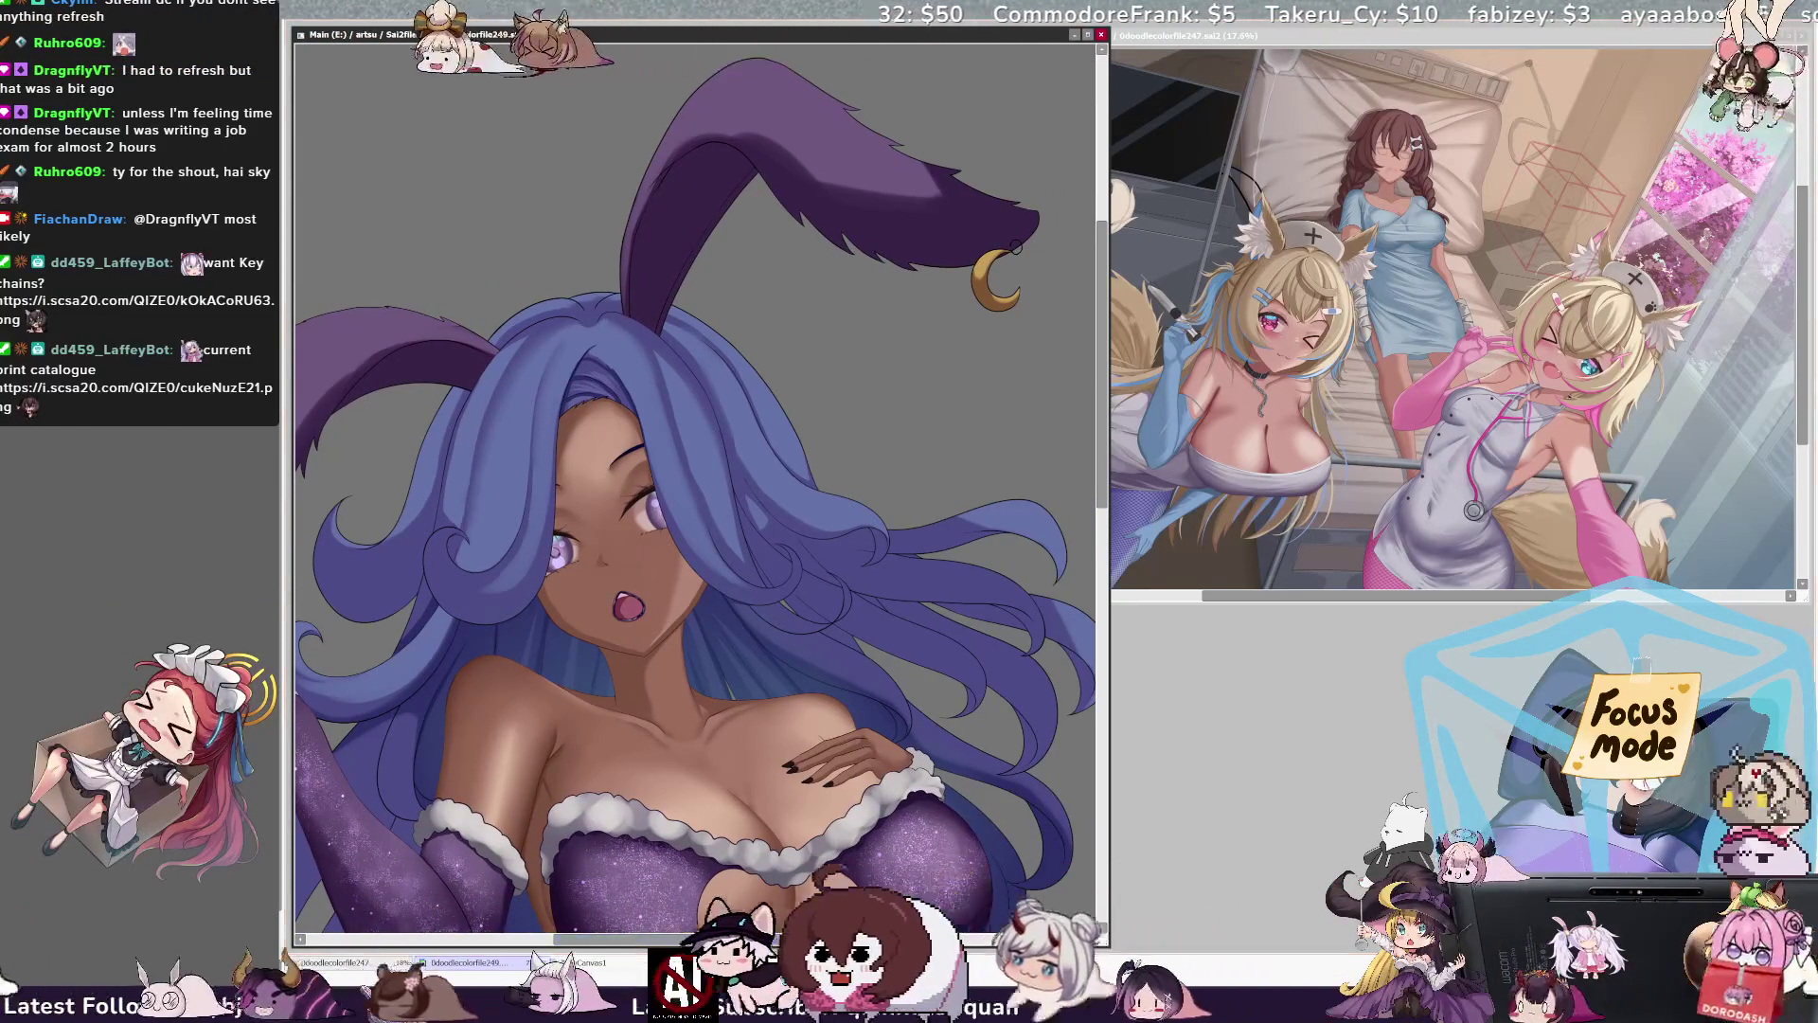
Step: Paint a light-blue strand across the left eye and a thin highlight down the hair
left_click_drag(643, 439, 657, 530)
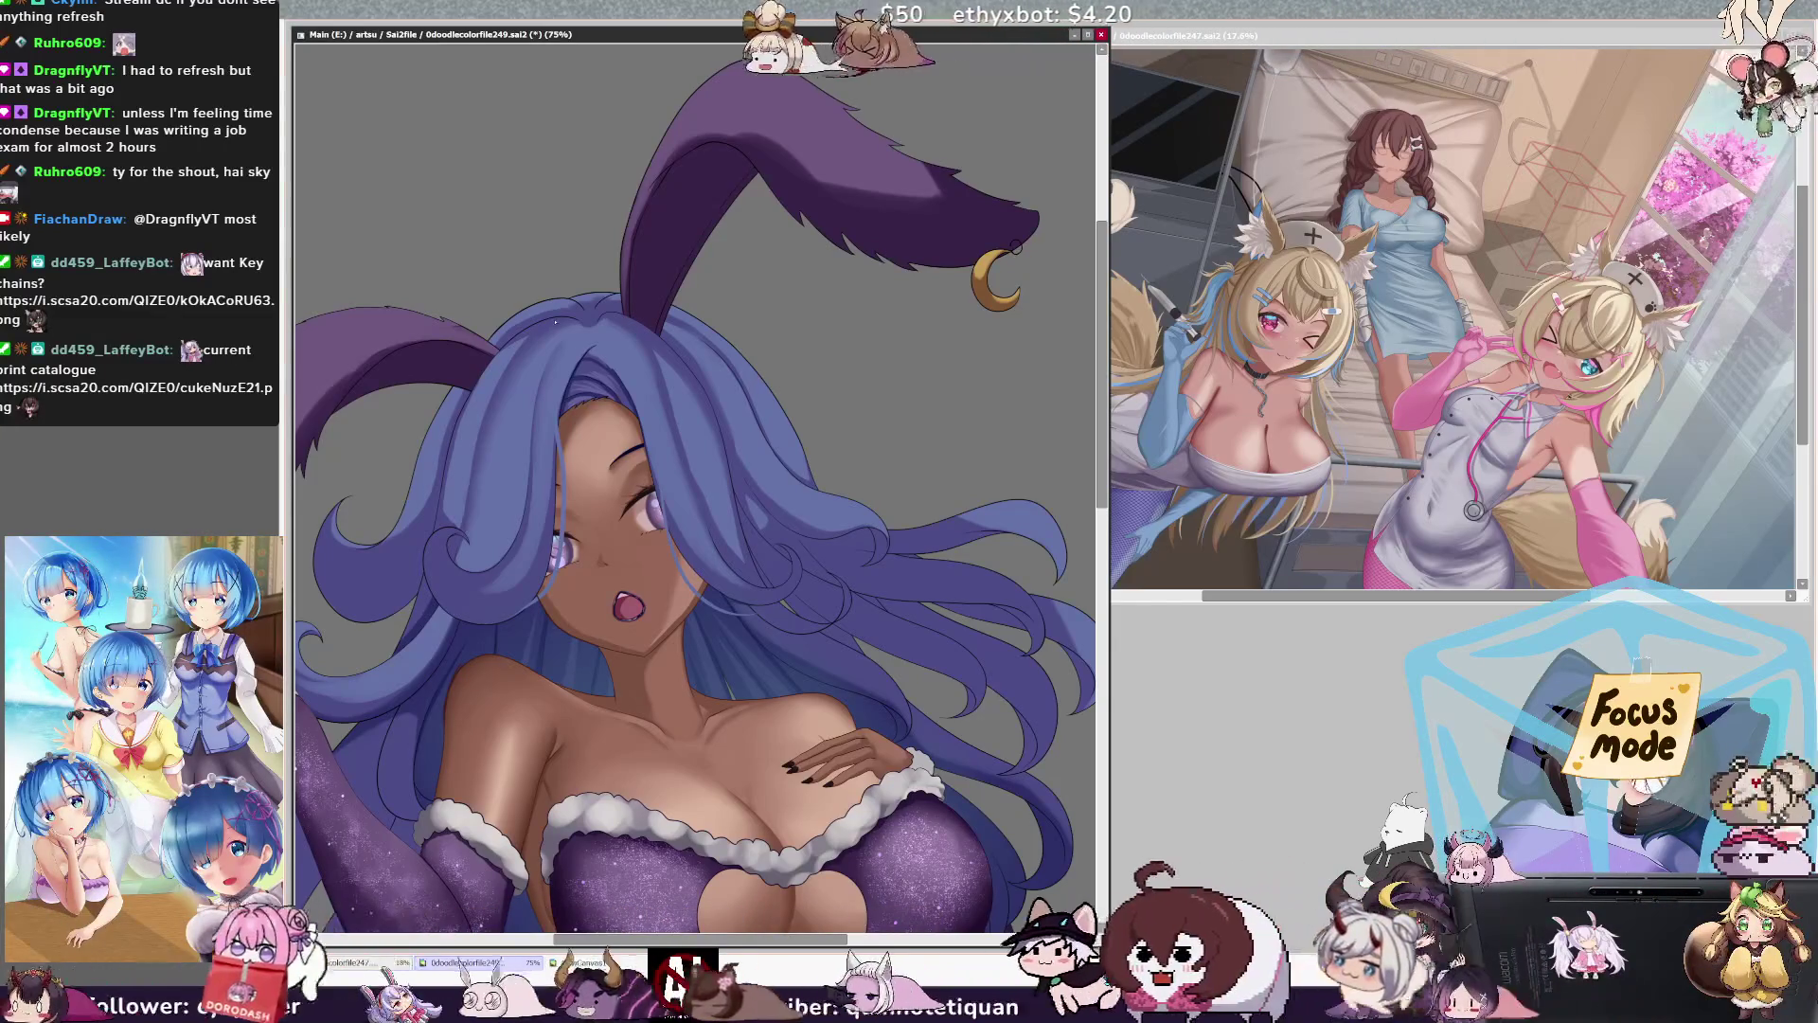
mouse_move(491, 497)
left_mouse_down()
mouse_move(542, 633)
mouse_move(610, 706)
mouse_move(669, 696)
mouse_move(720, 616)
mouse_move(660, 350)
left_mouse_up()
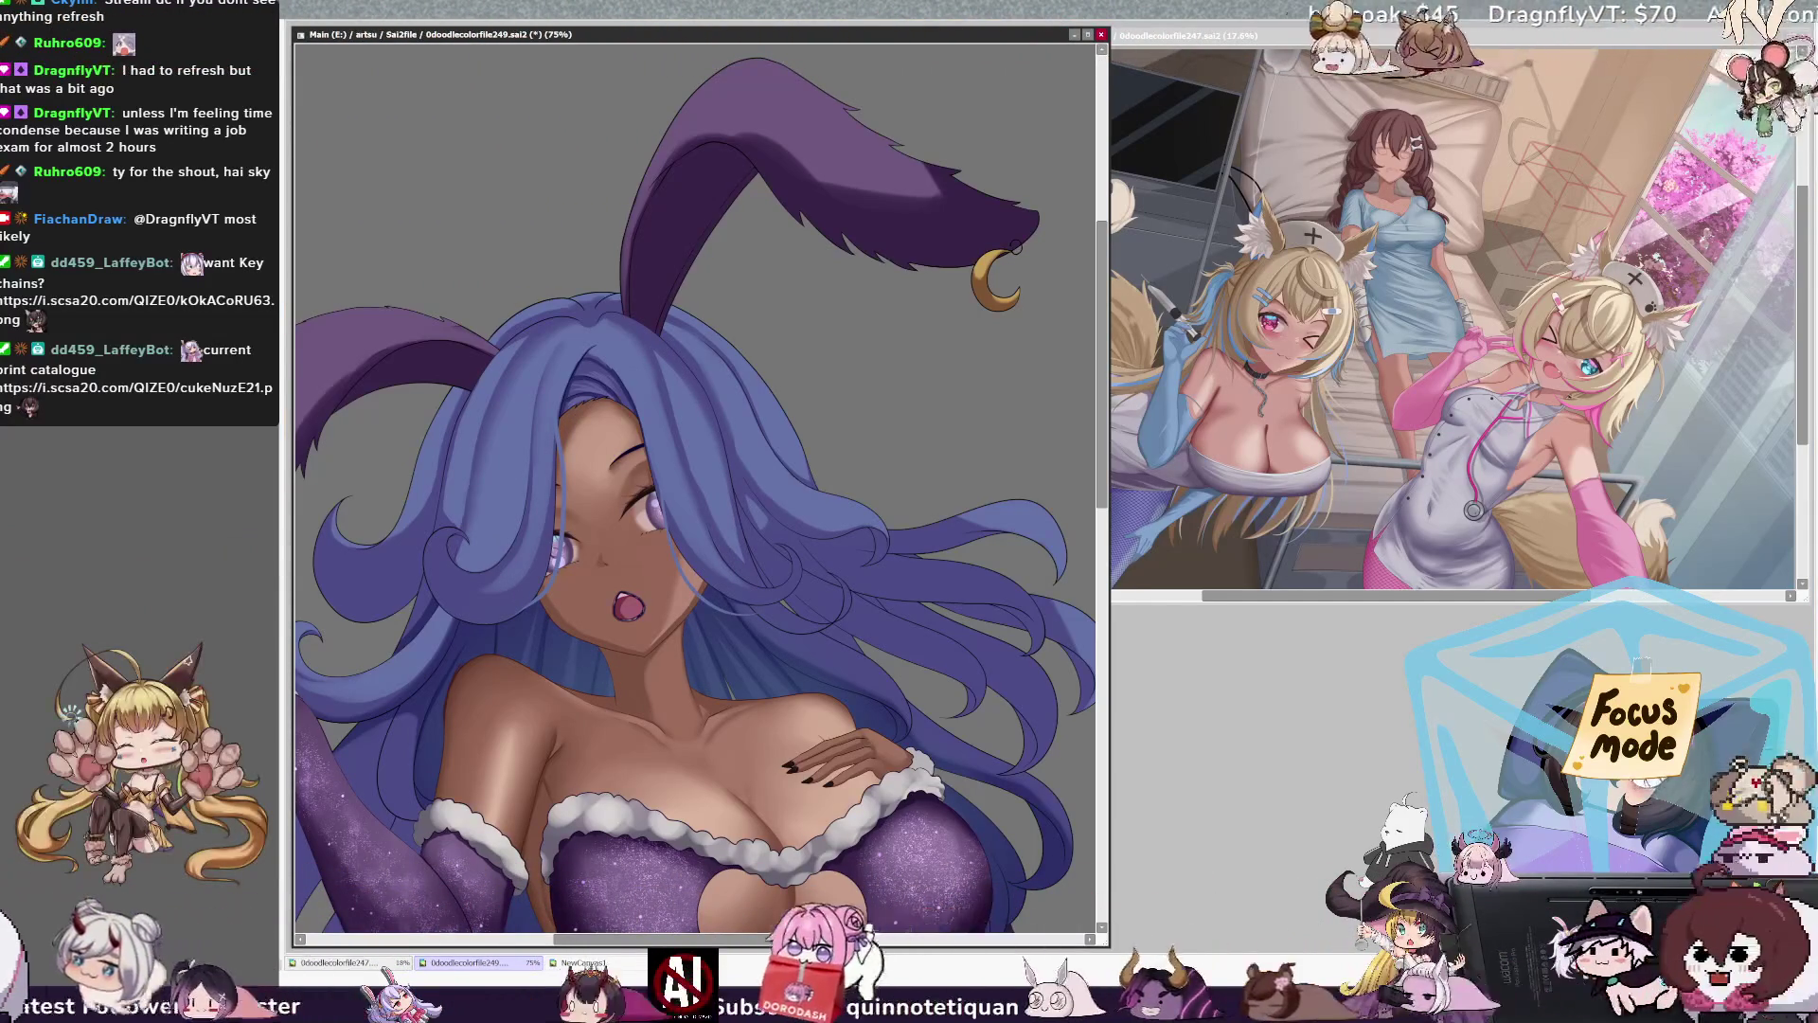
key("ctrl+plus")
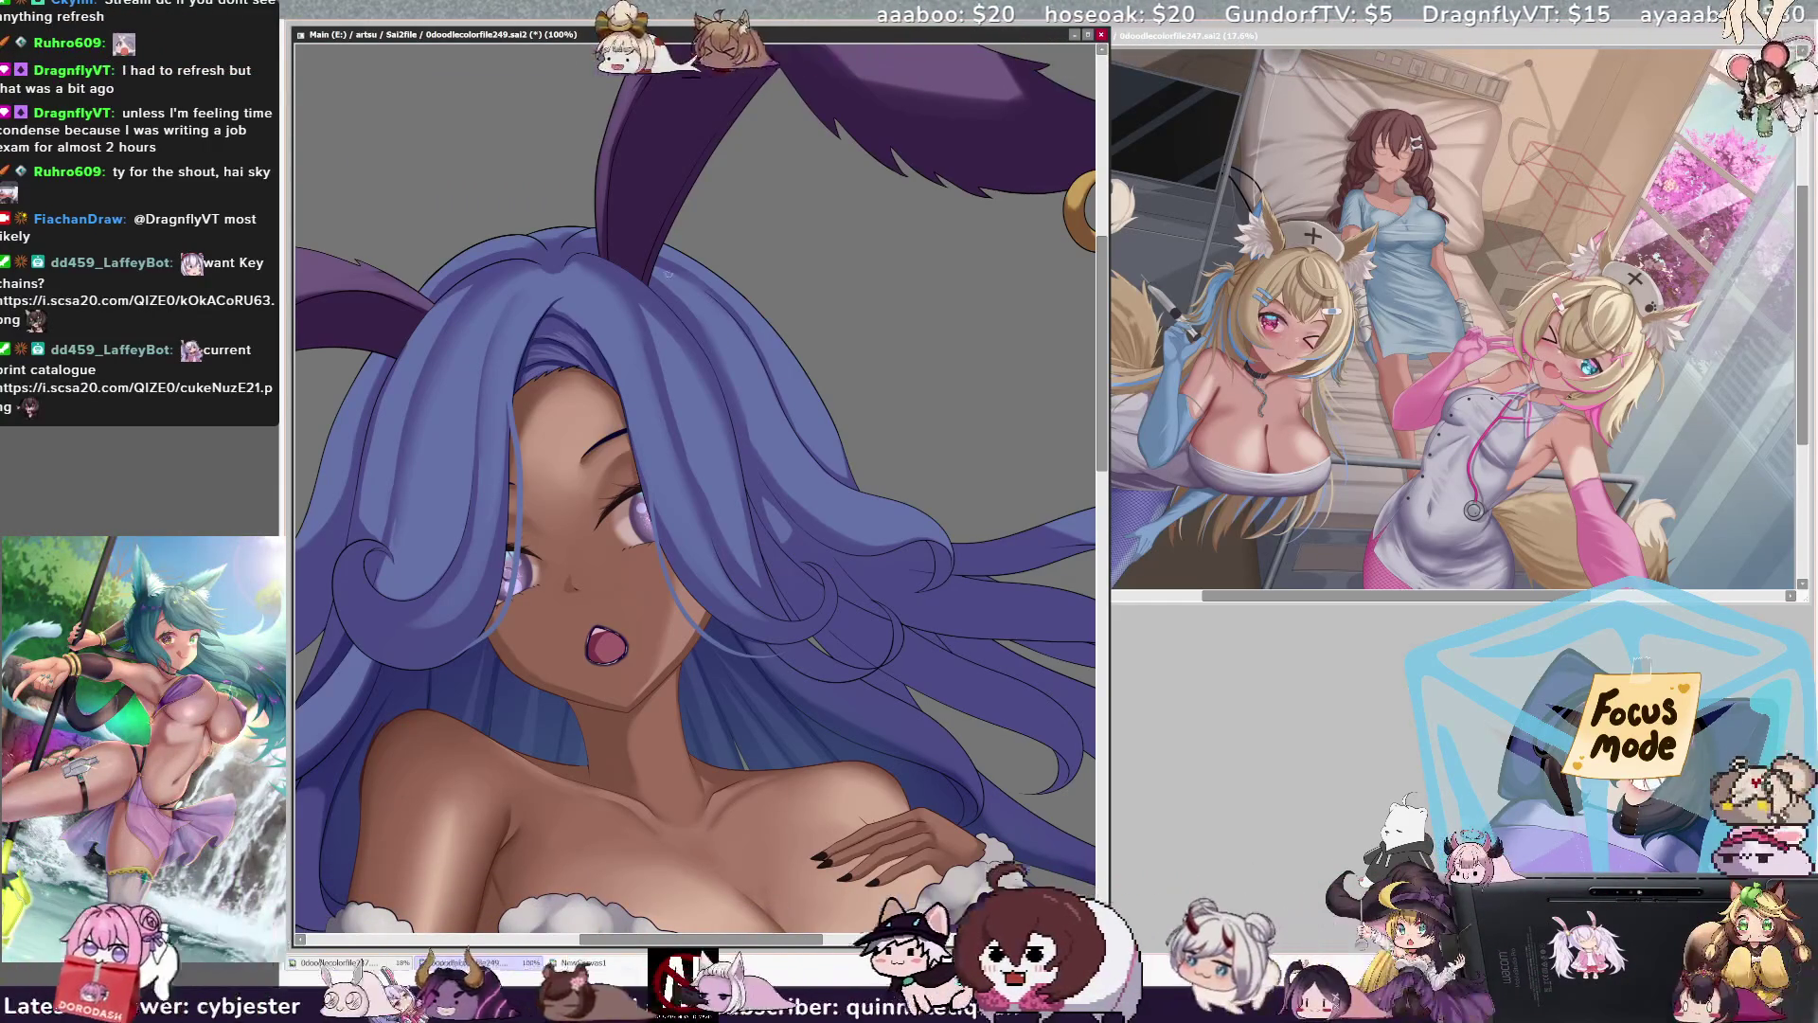
Step: Pick Layer42 from the canvas, rotate the view clockwise, and mirror it horizontally
left_click(663, 537, "ctrl+shift")
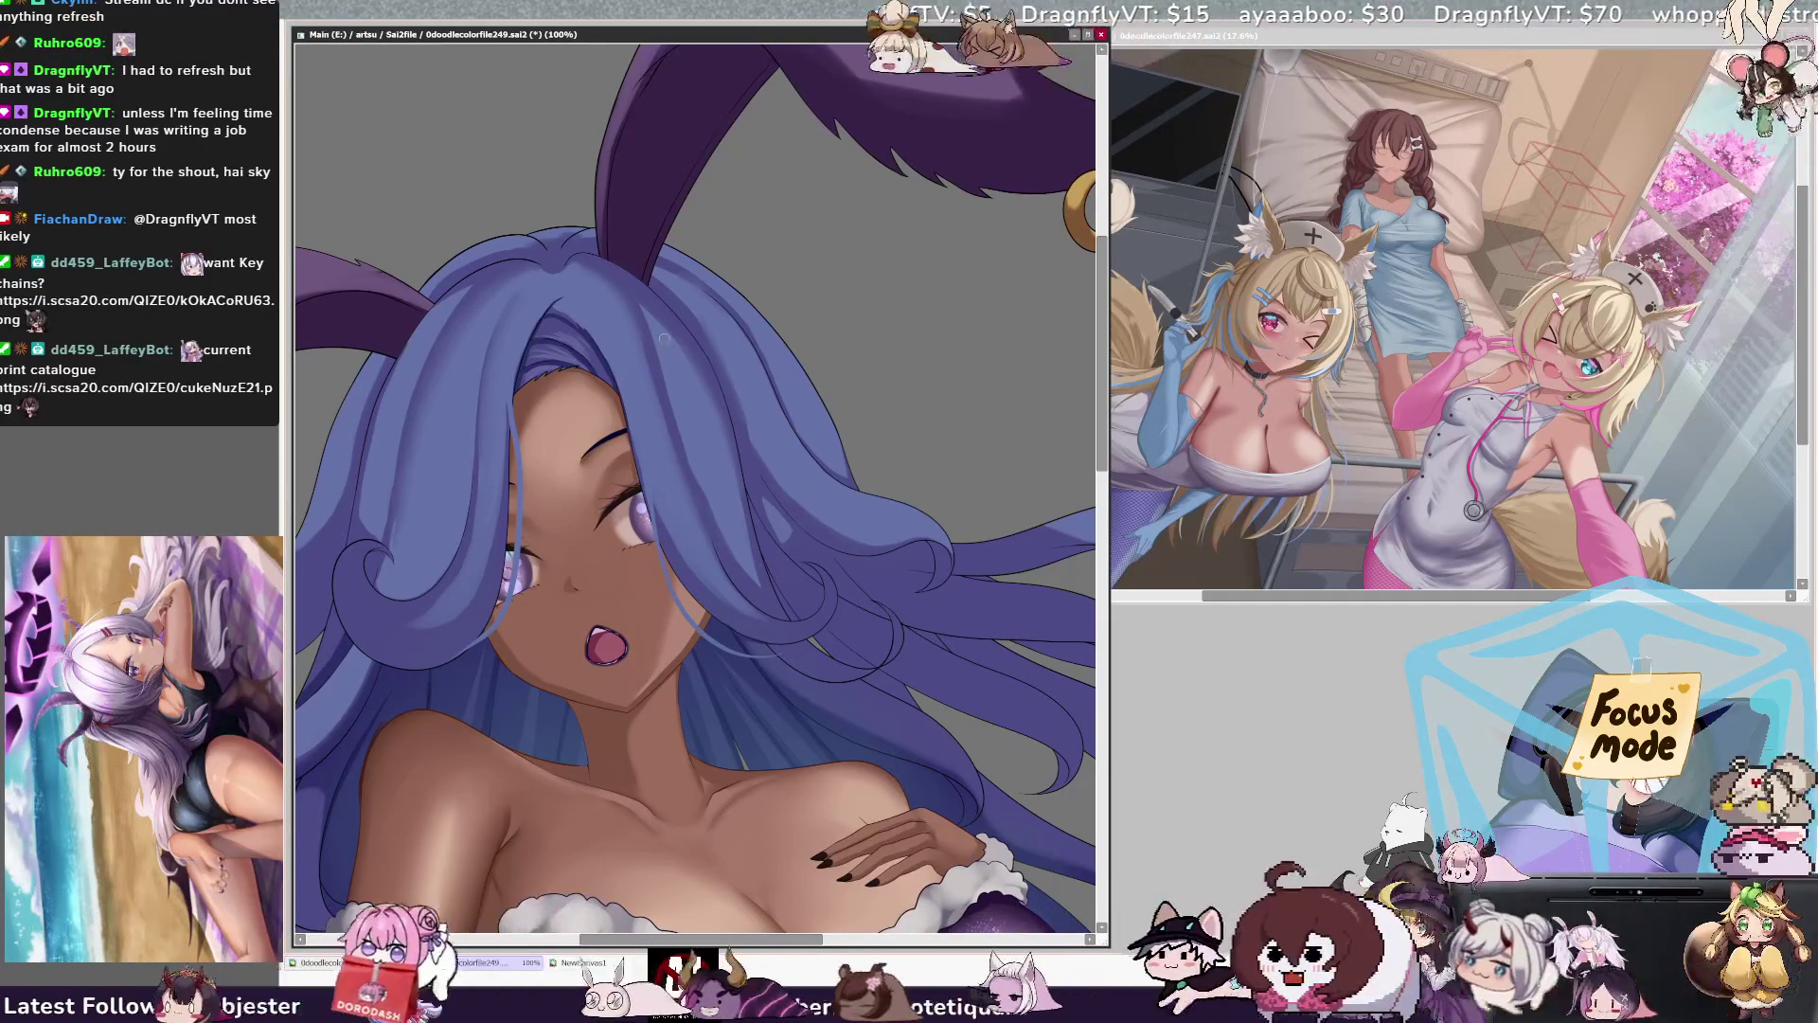
left_click(614, 321, "ctrl+shift")
left_click(603, 352, "ctrl+shift")
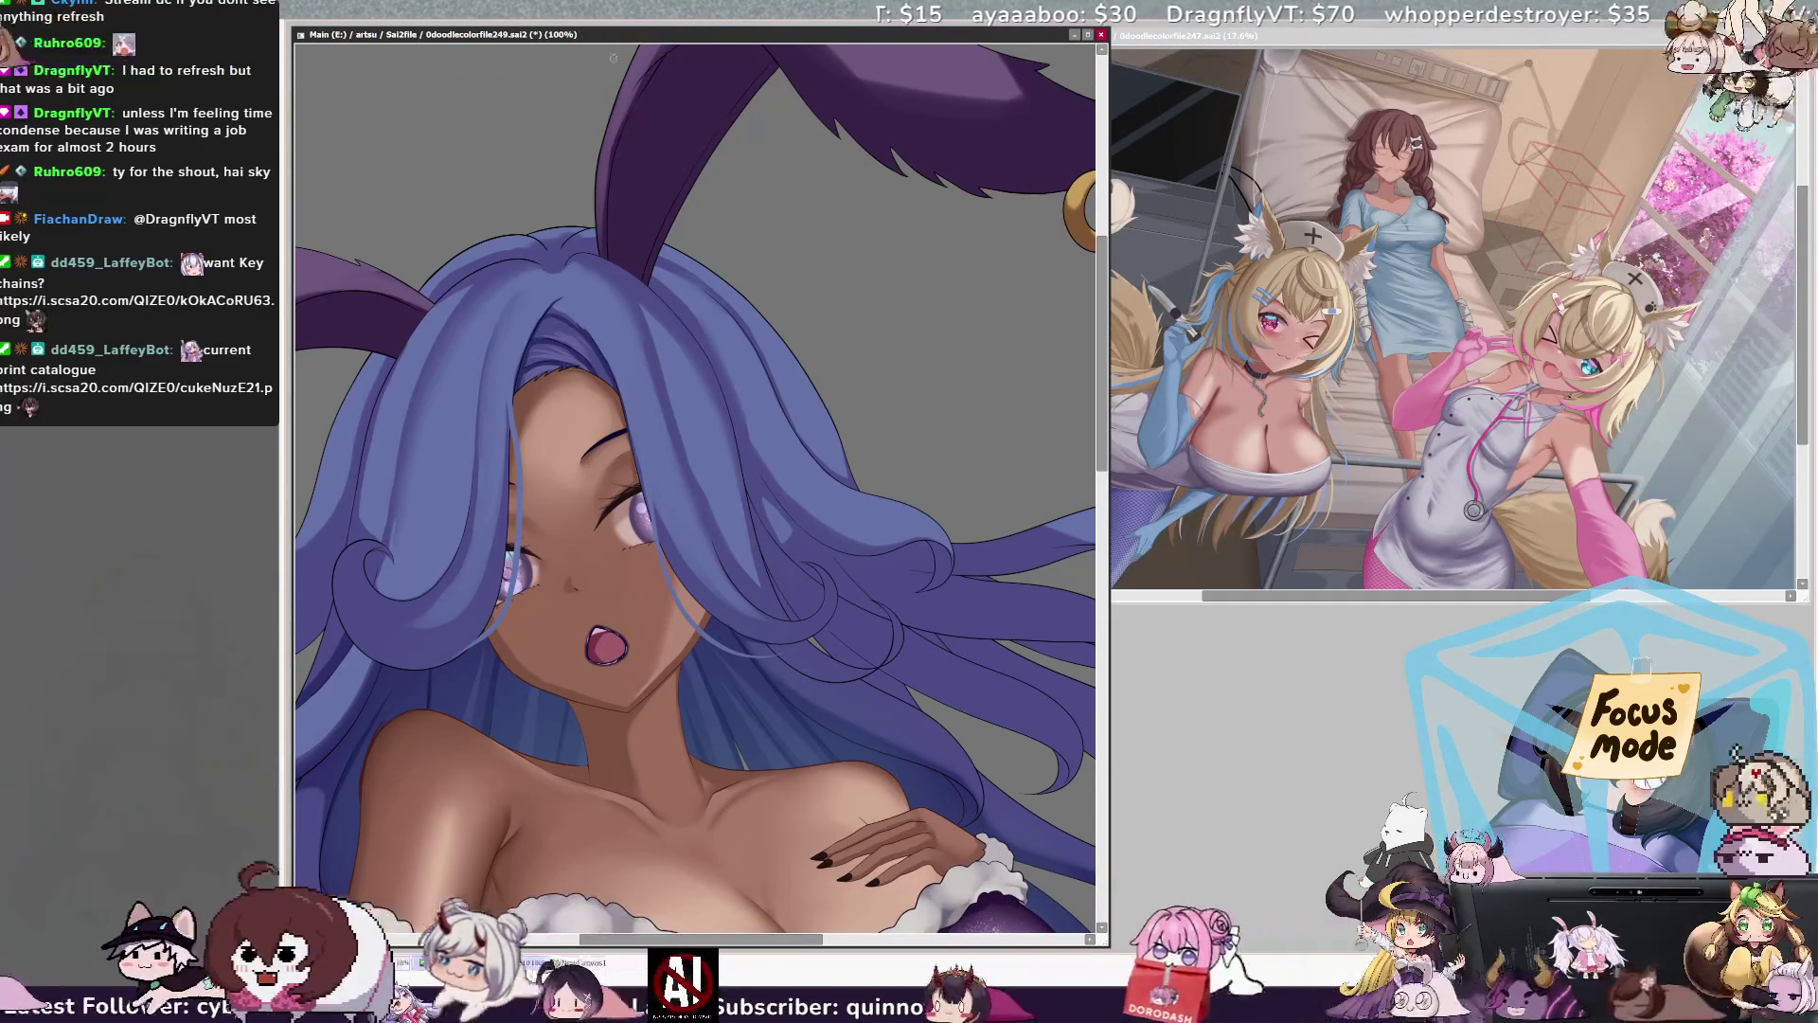
key("End")
key("End")
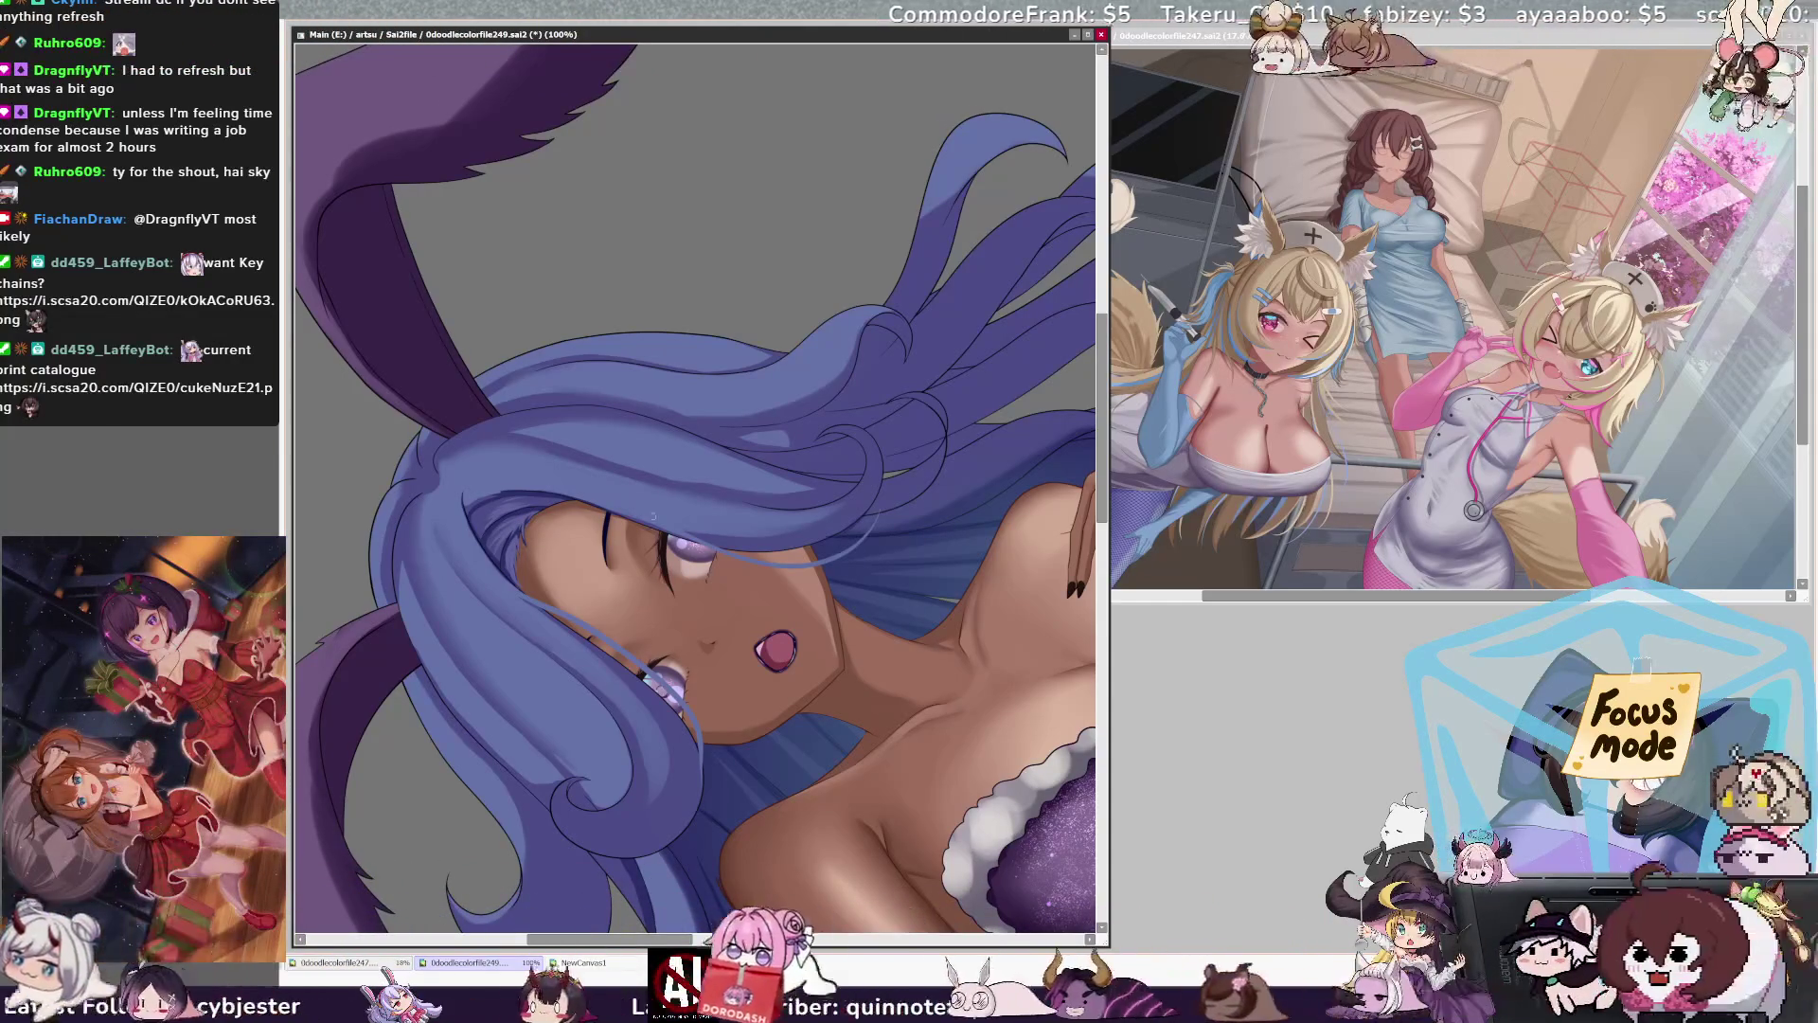
left_click_drag(642, 58, 795, 284)
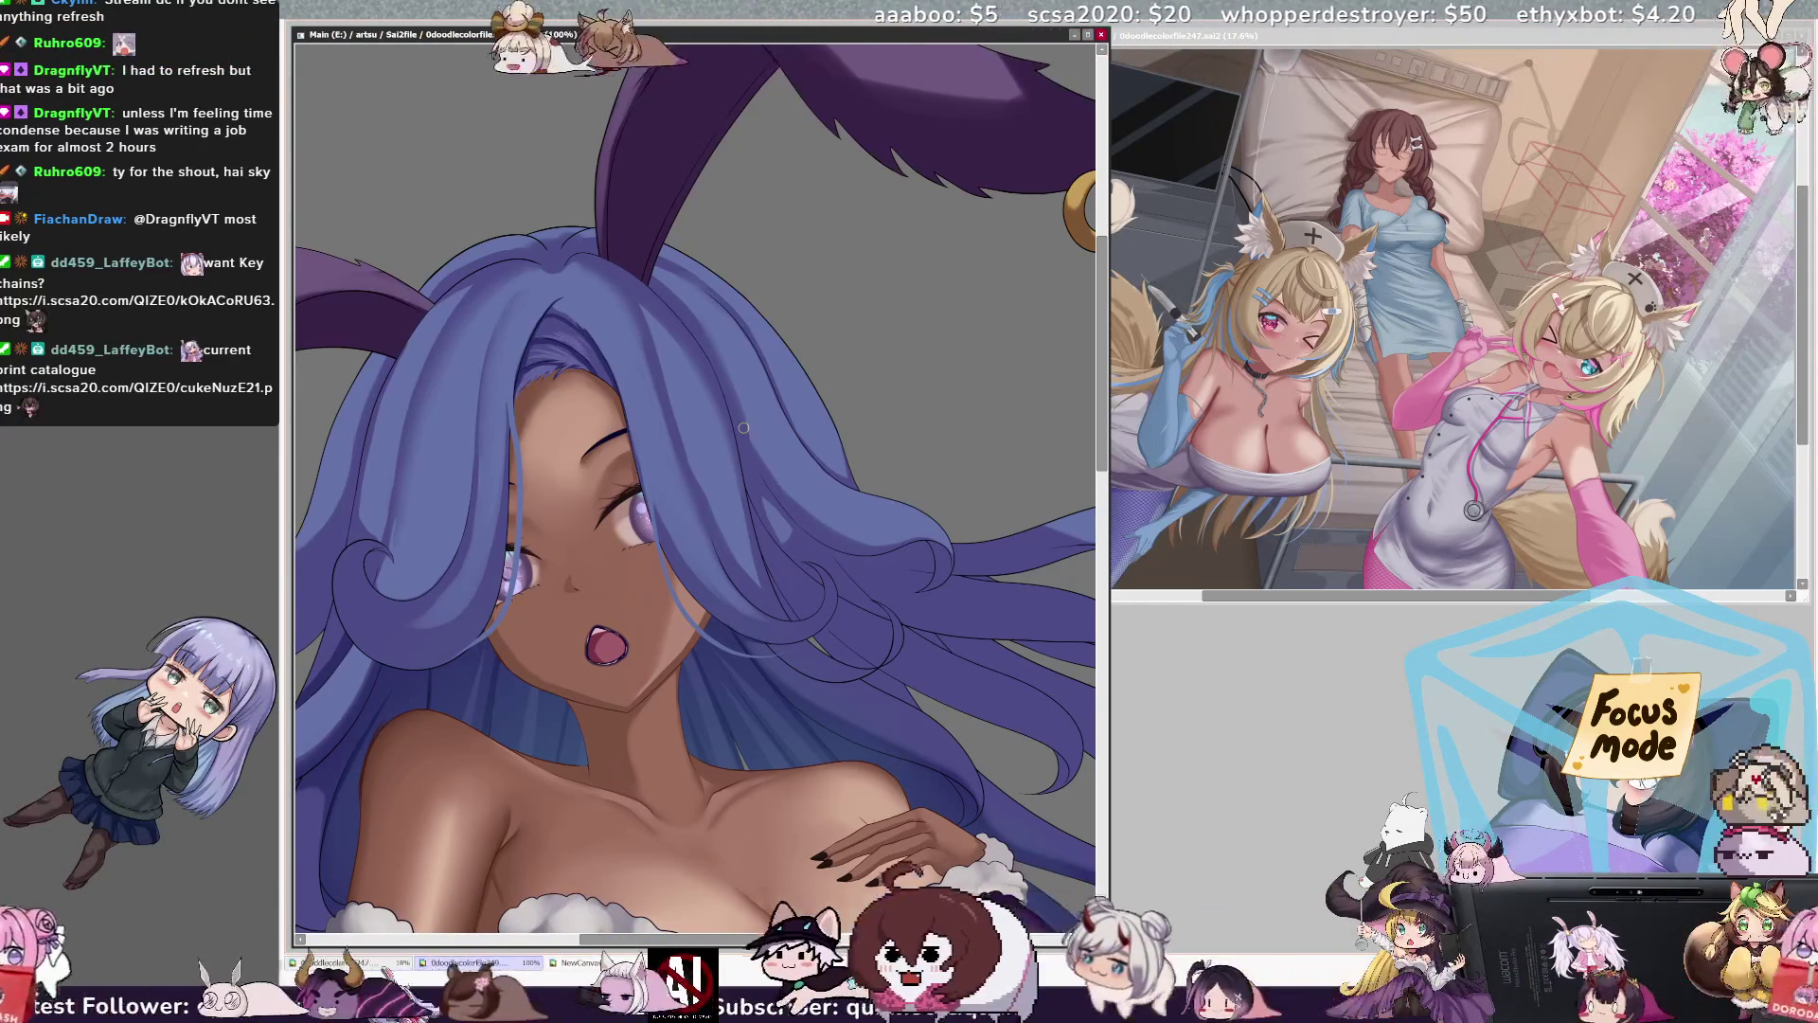
key("Insert")
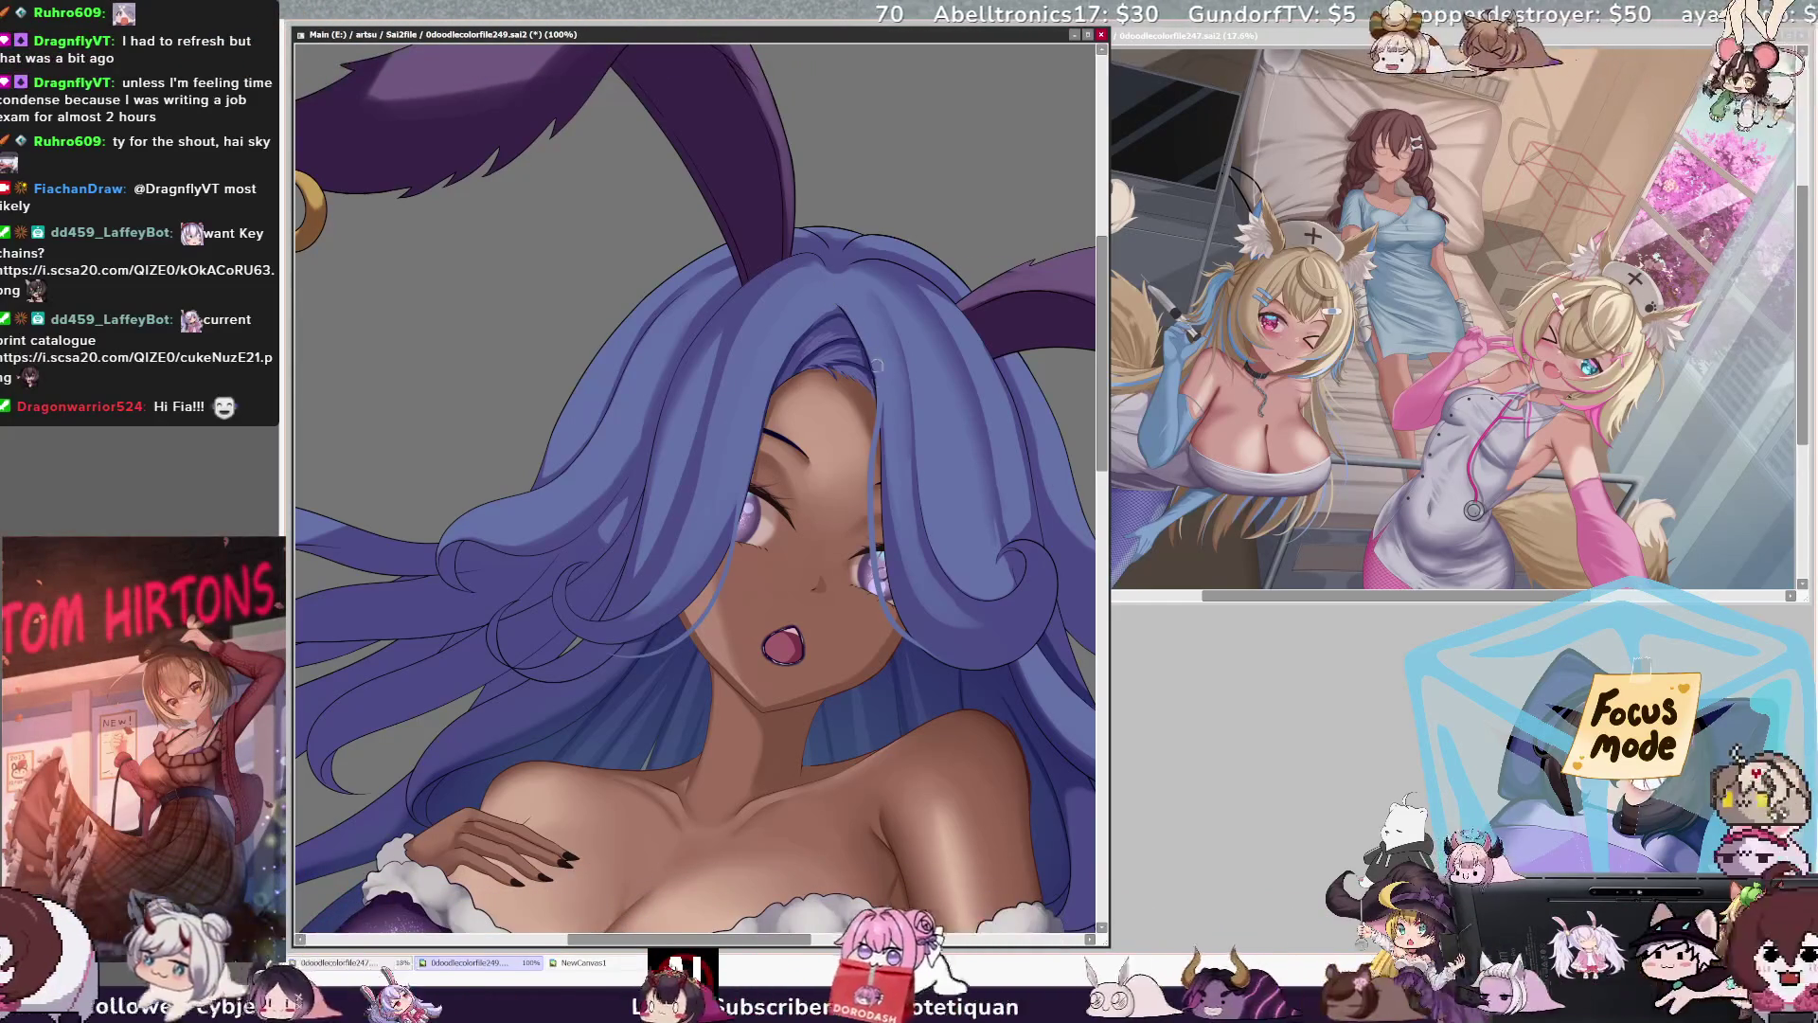
key("bracketleft")
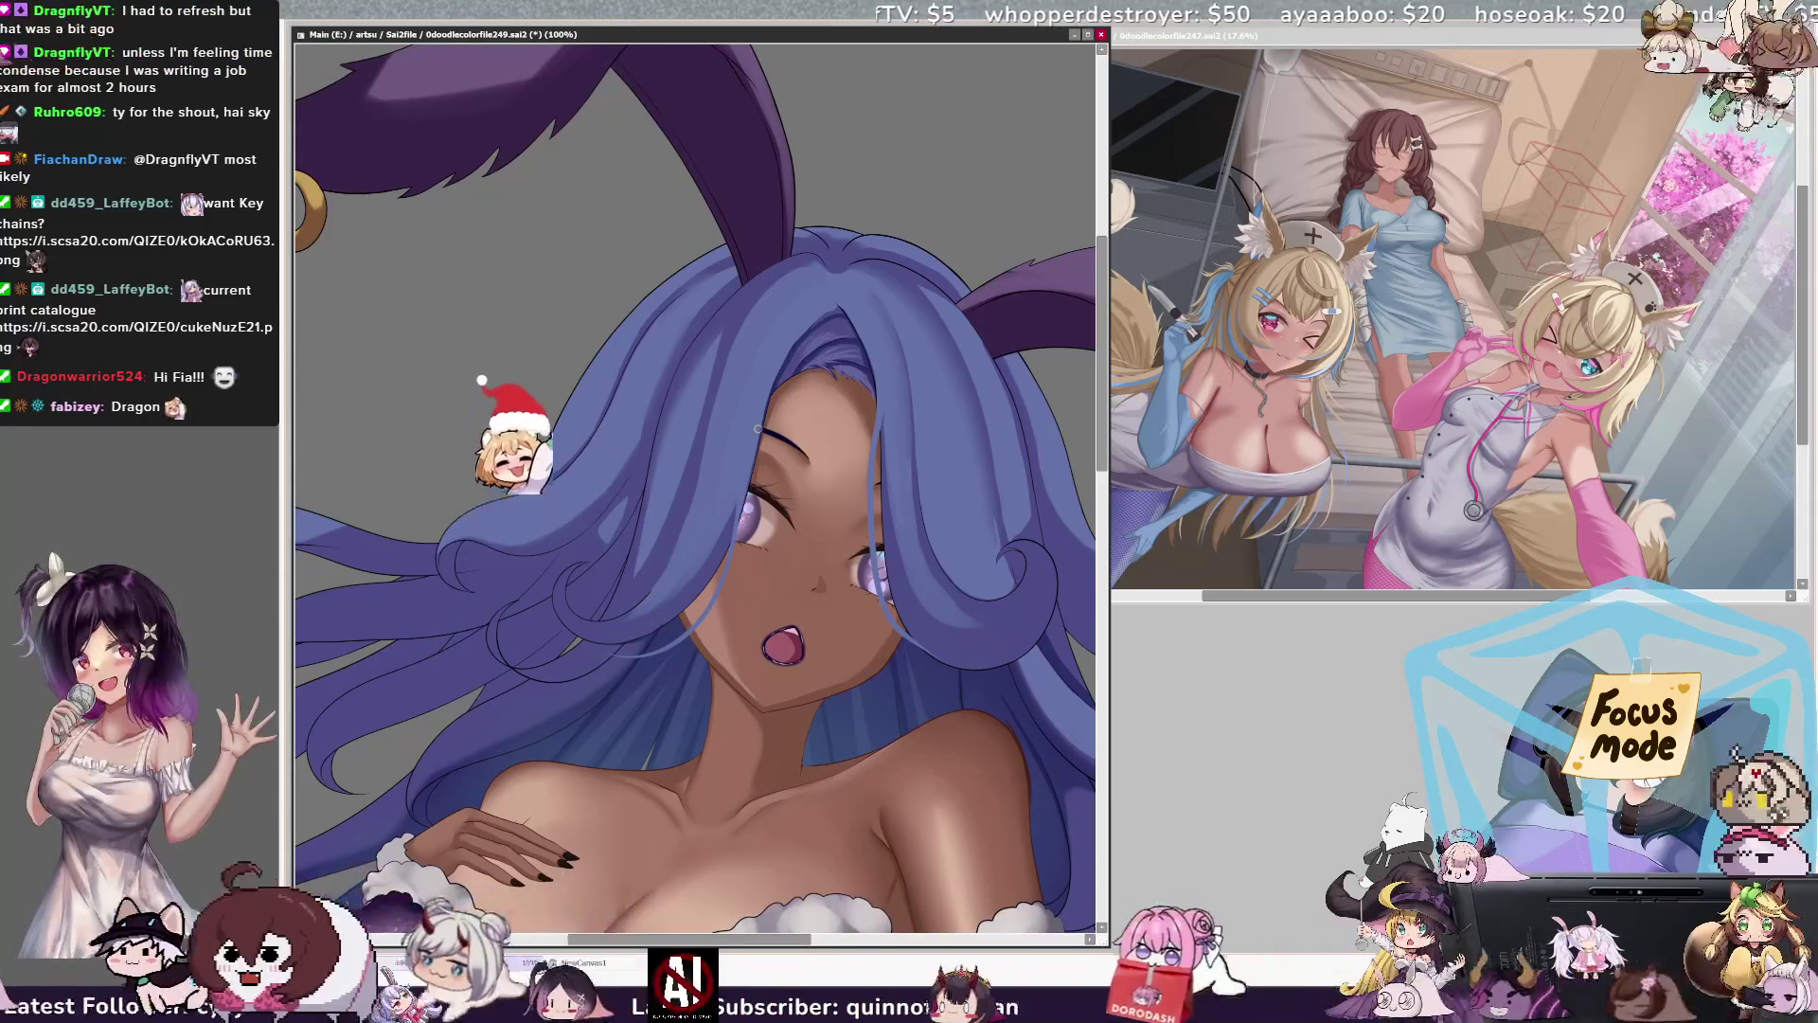
Step: Unflip the view, zoom out to 75%, adjust the brush size, and set the canvas upright
key("h")
key("h")
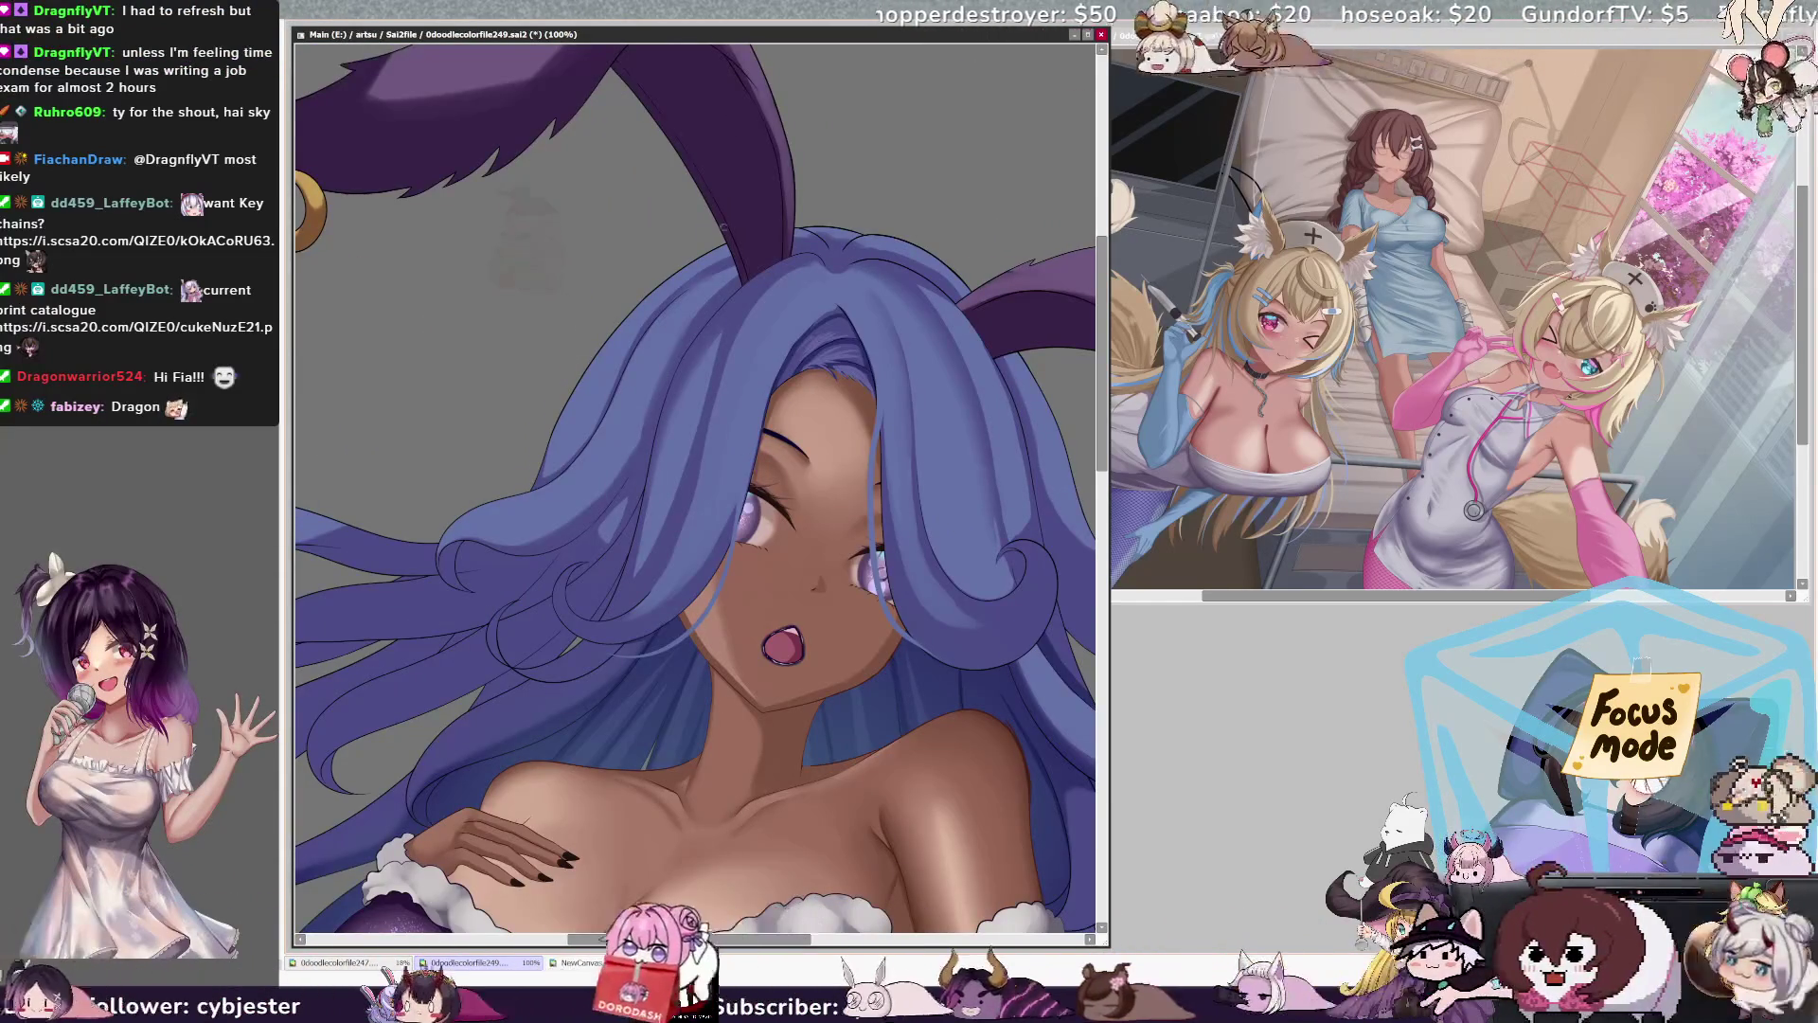
key("ctrl+minus")
key("Delete")
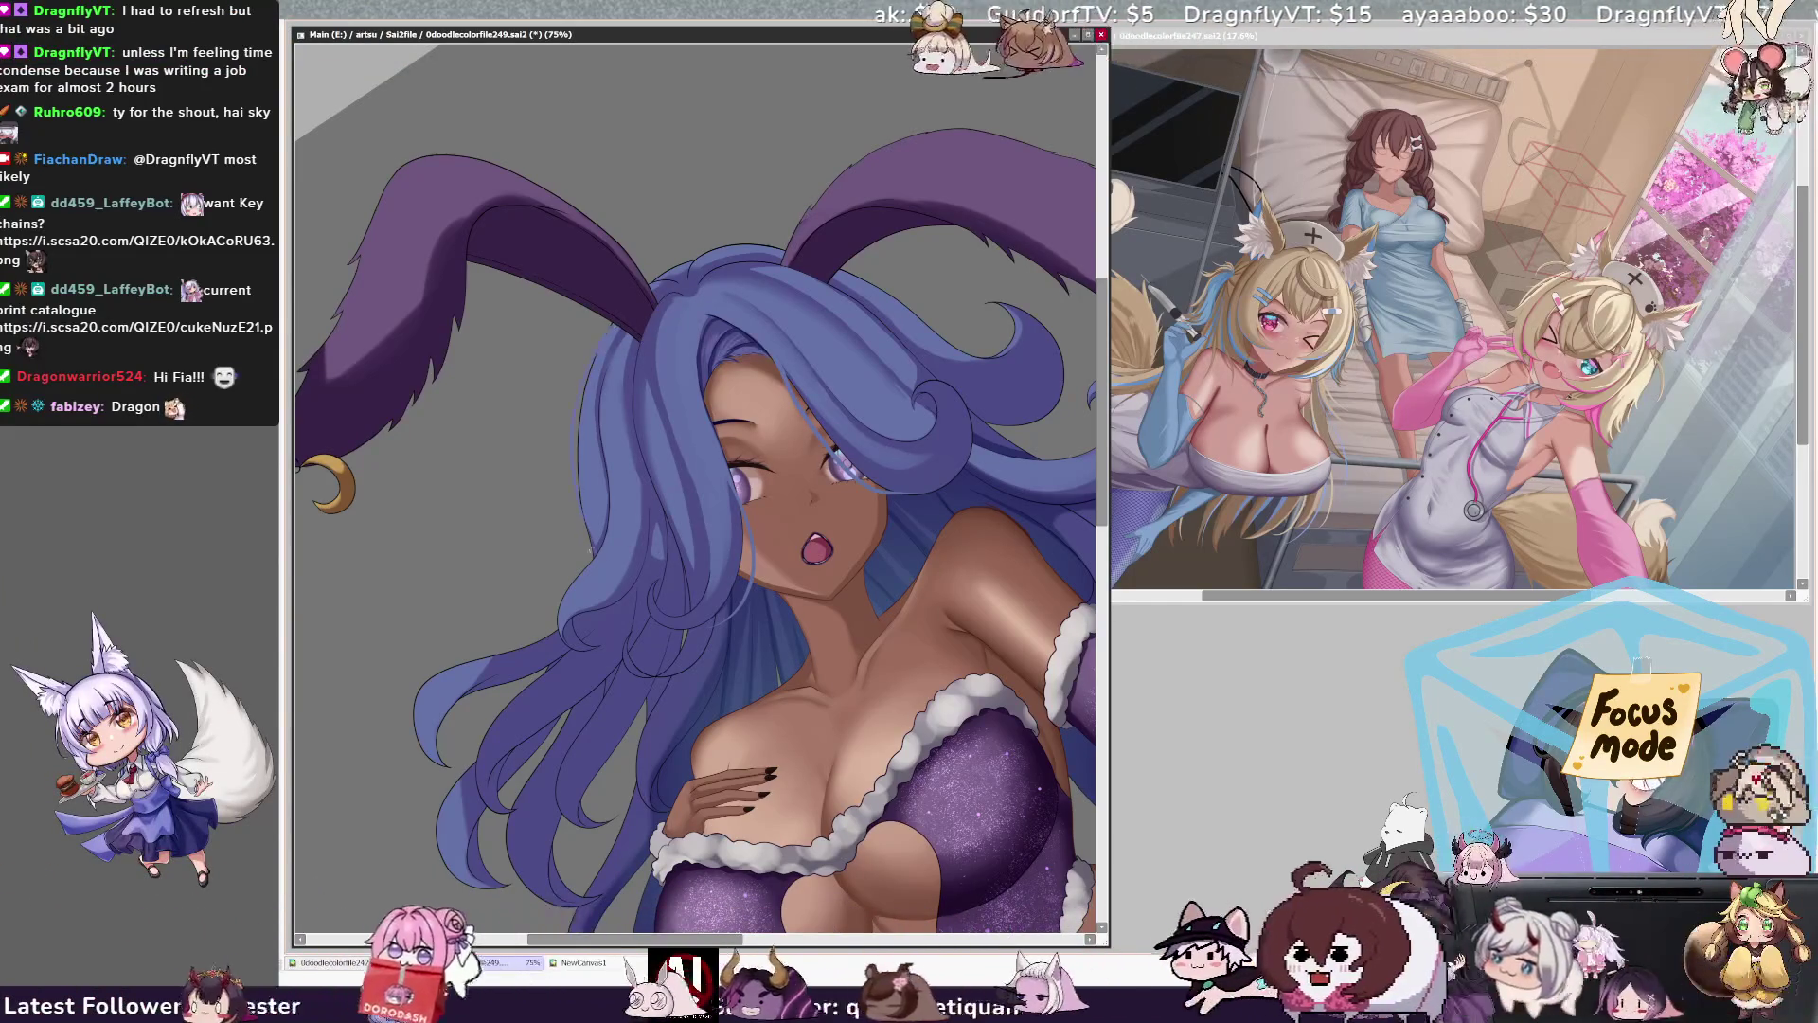
key("bracketright")
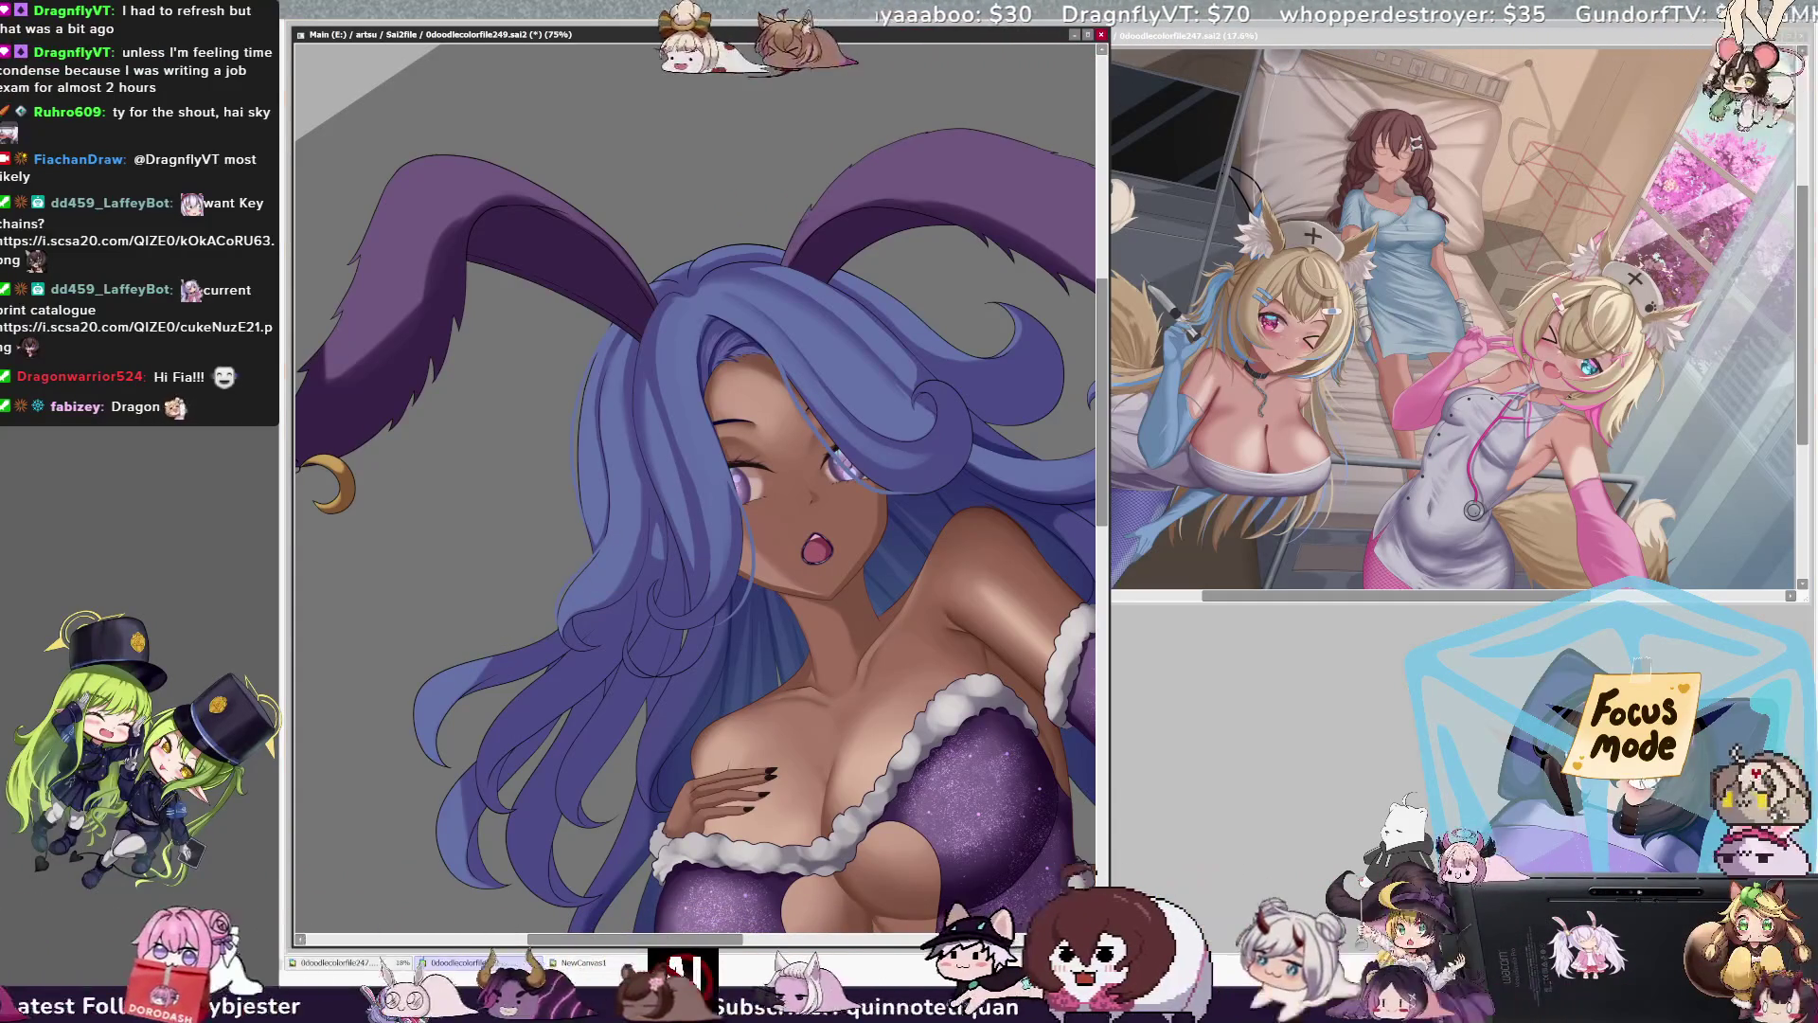
key("bracketleft")
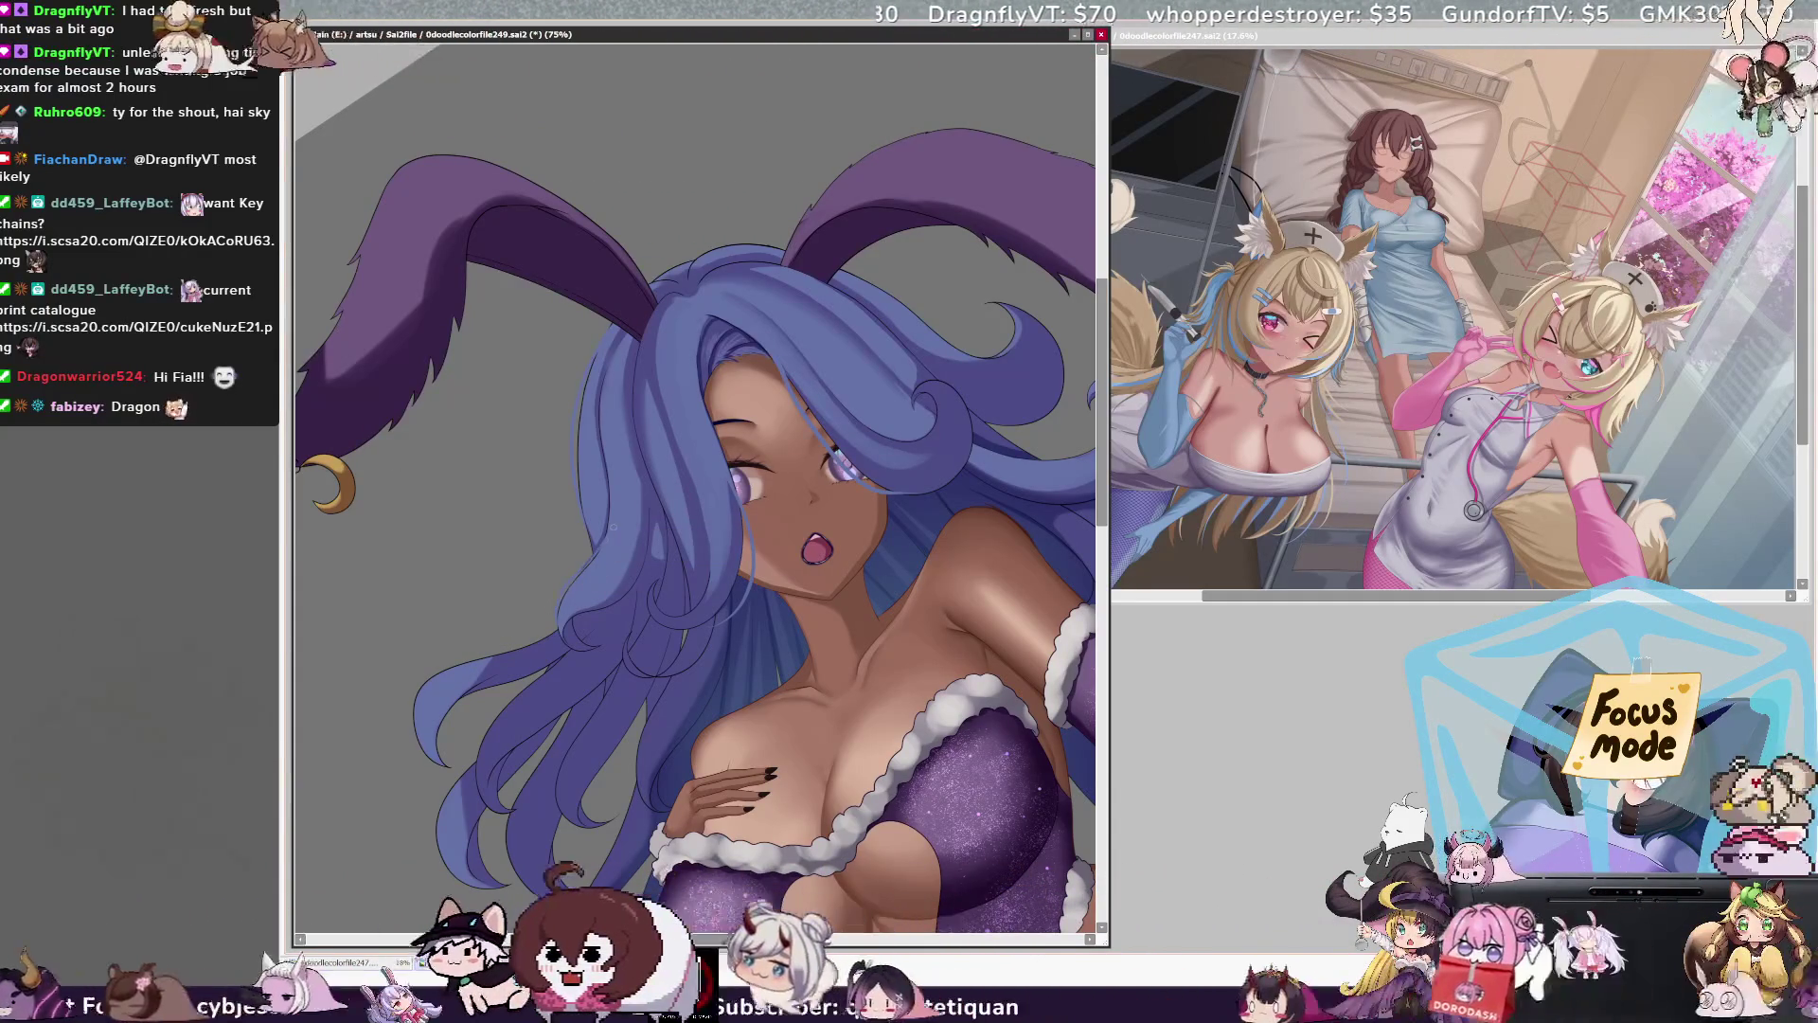
key("bracketleft")
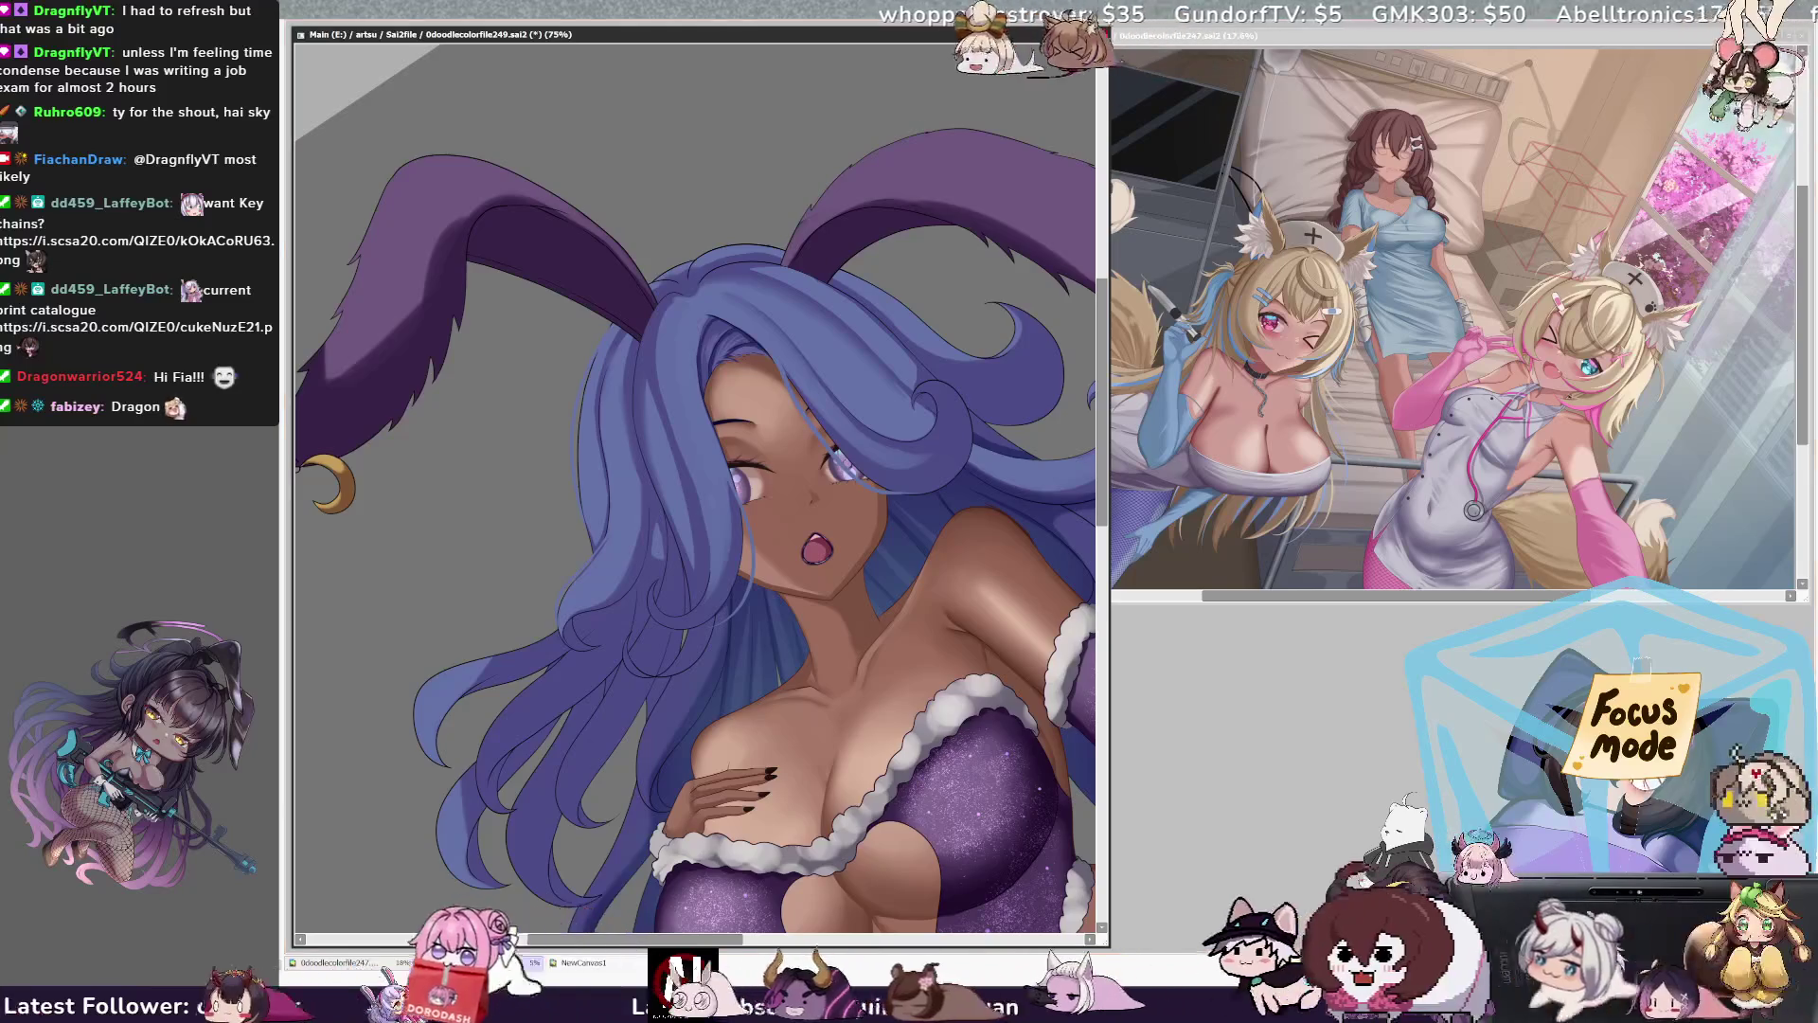
key("Home")
key("bracketleft")
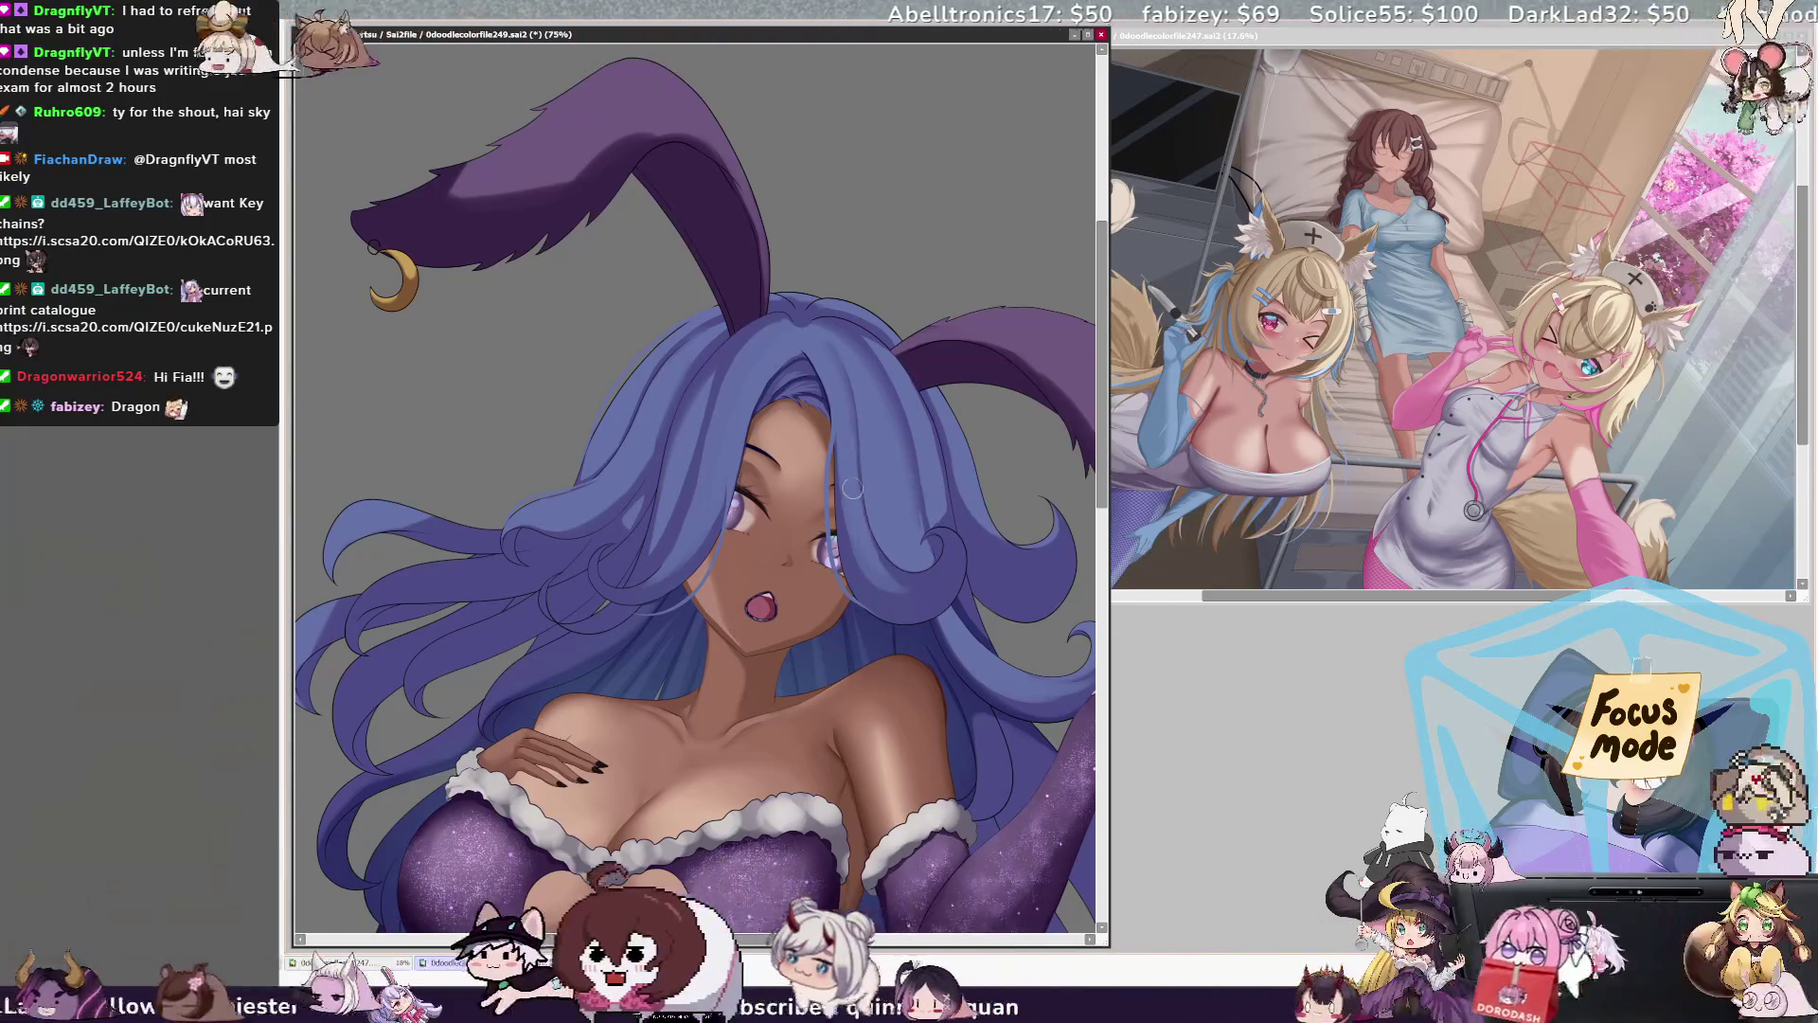
Step: Pick Layer23 on the hair, set the brush to about 39, repaint the hair, then mirror the view
left_click(885, 522, "ctrl+shift")
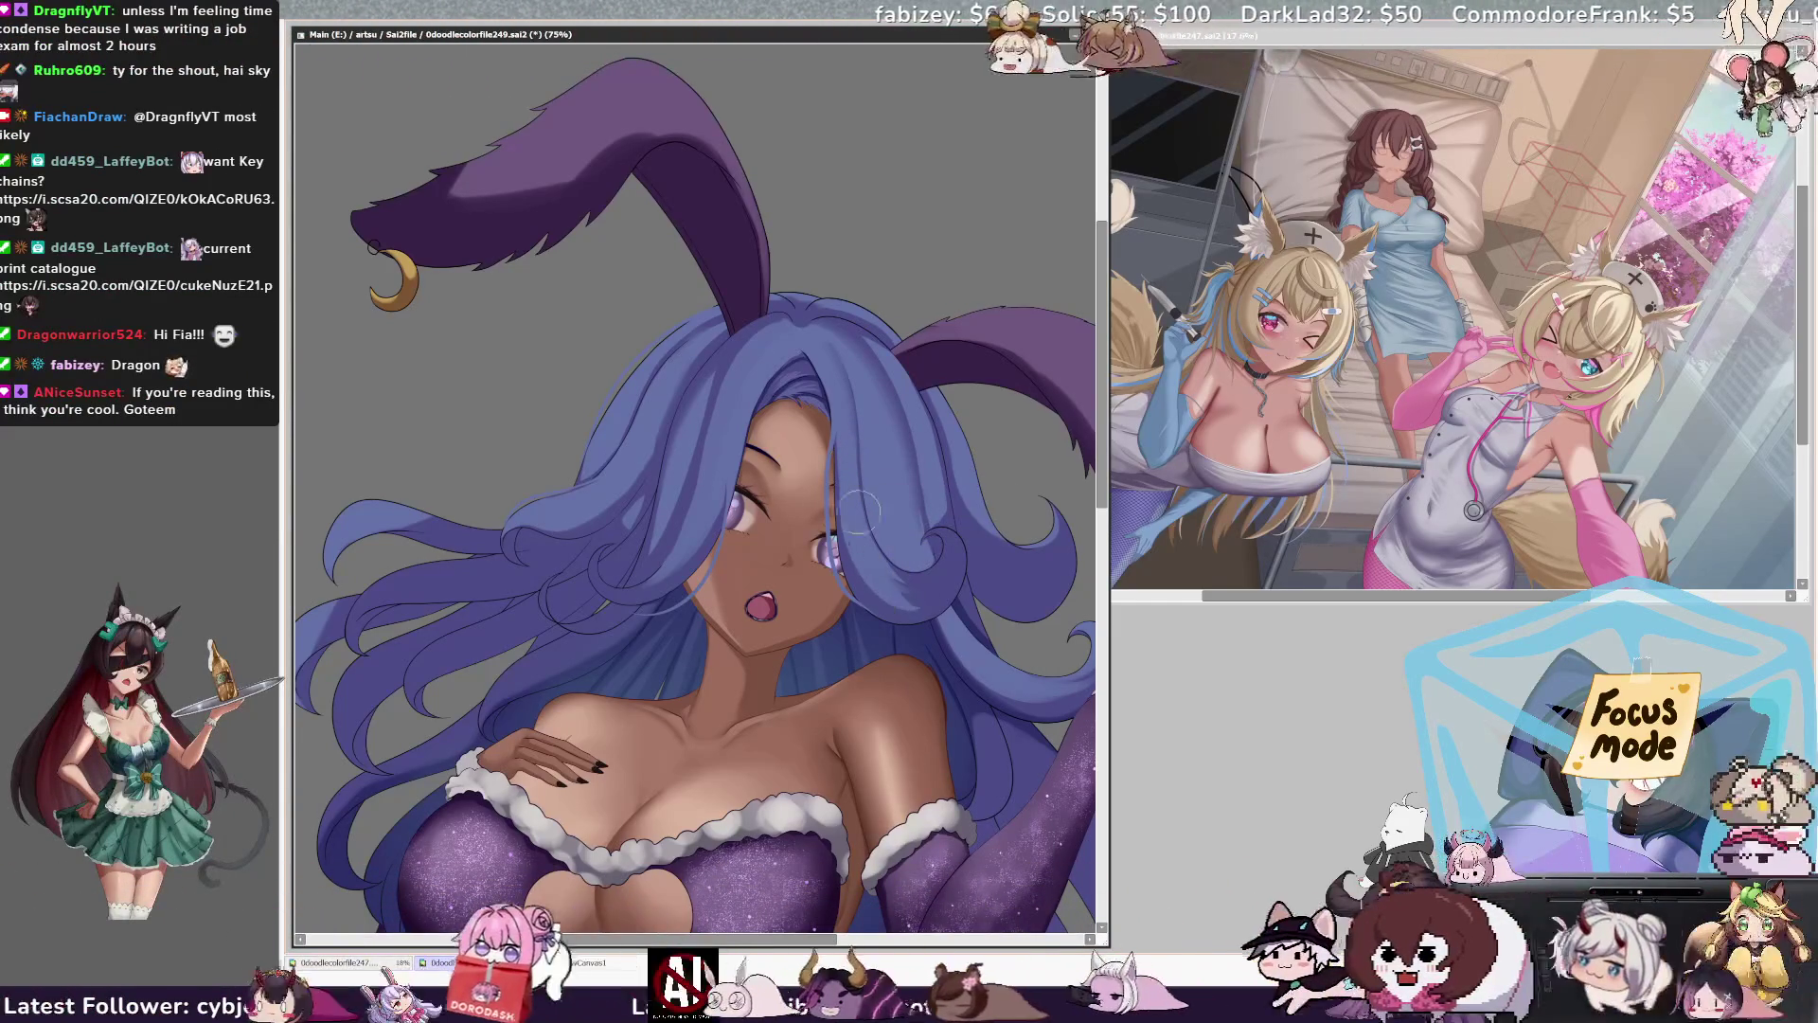
left_click(966, 565, "ctrl+shift")
left_click_drag(966, 565, 911, 558)
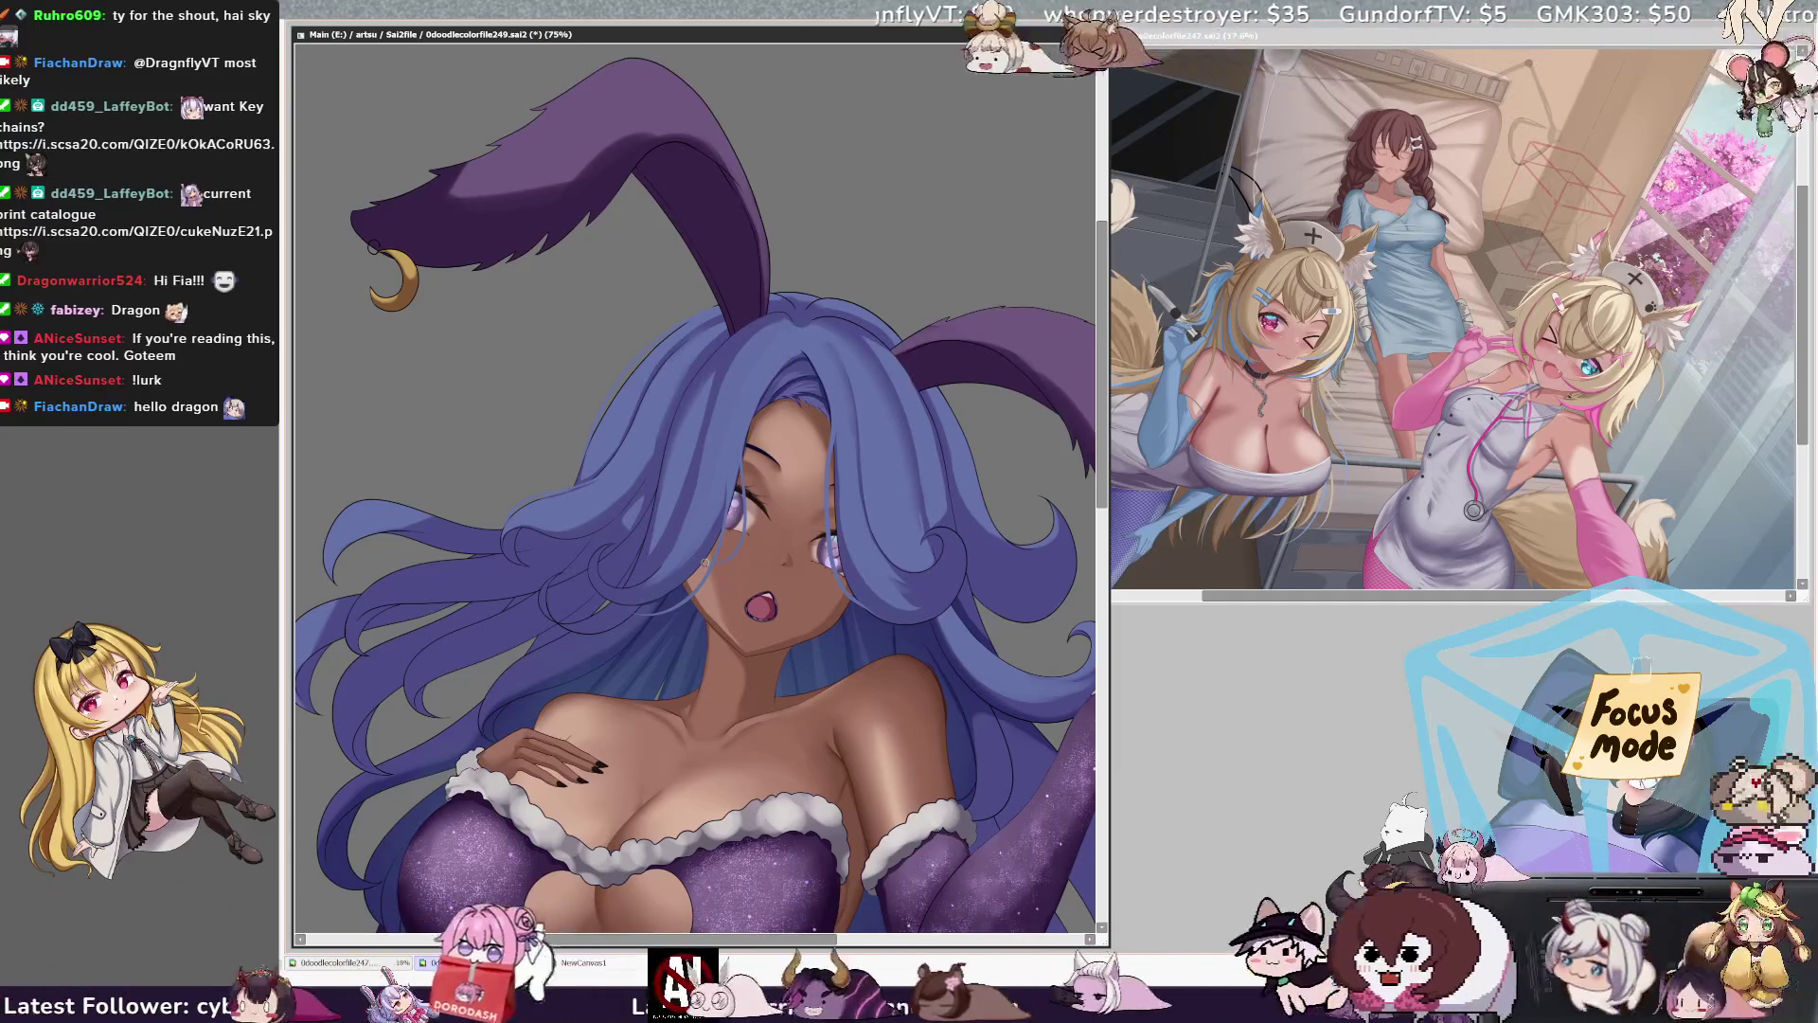
key("h")
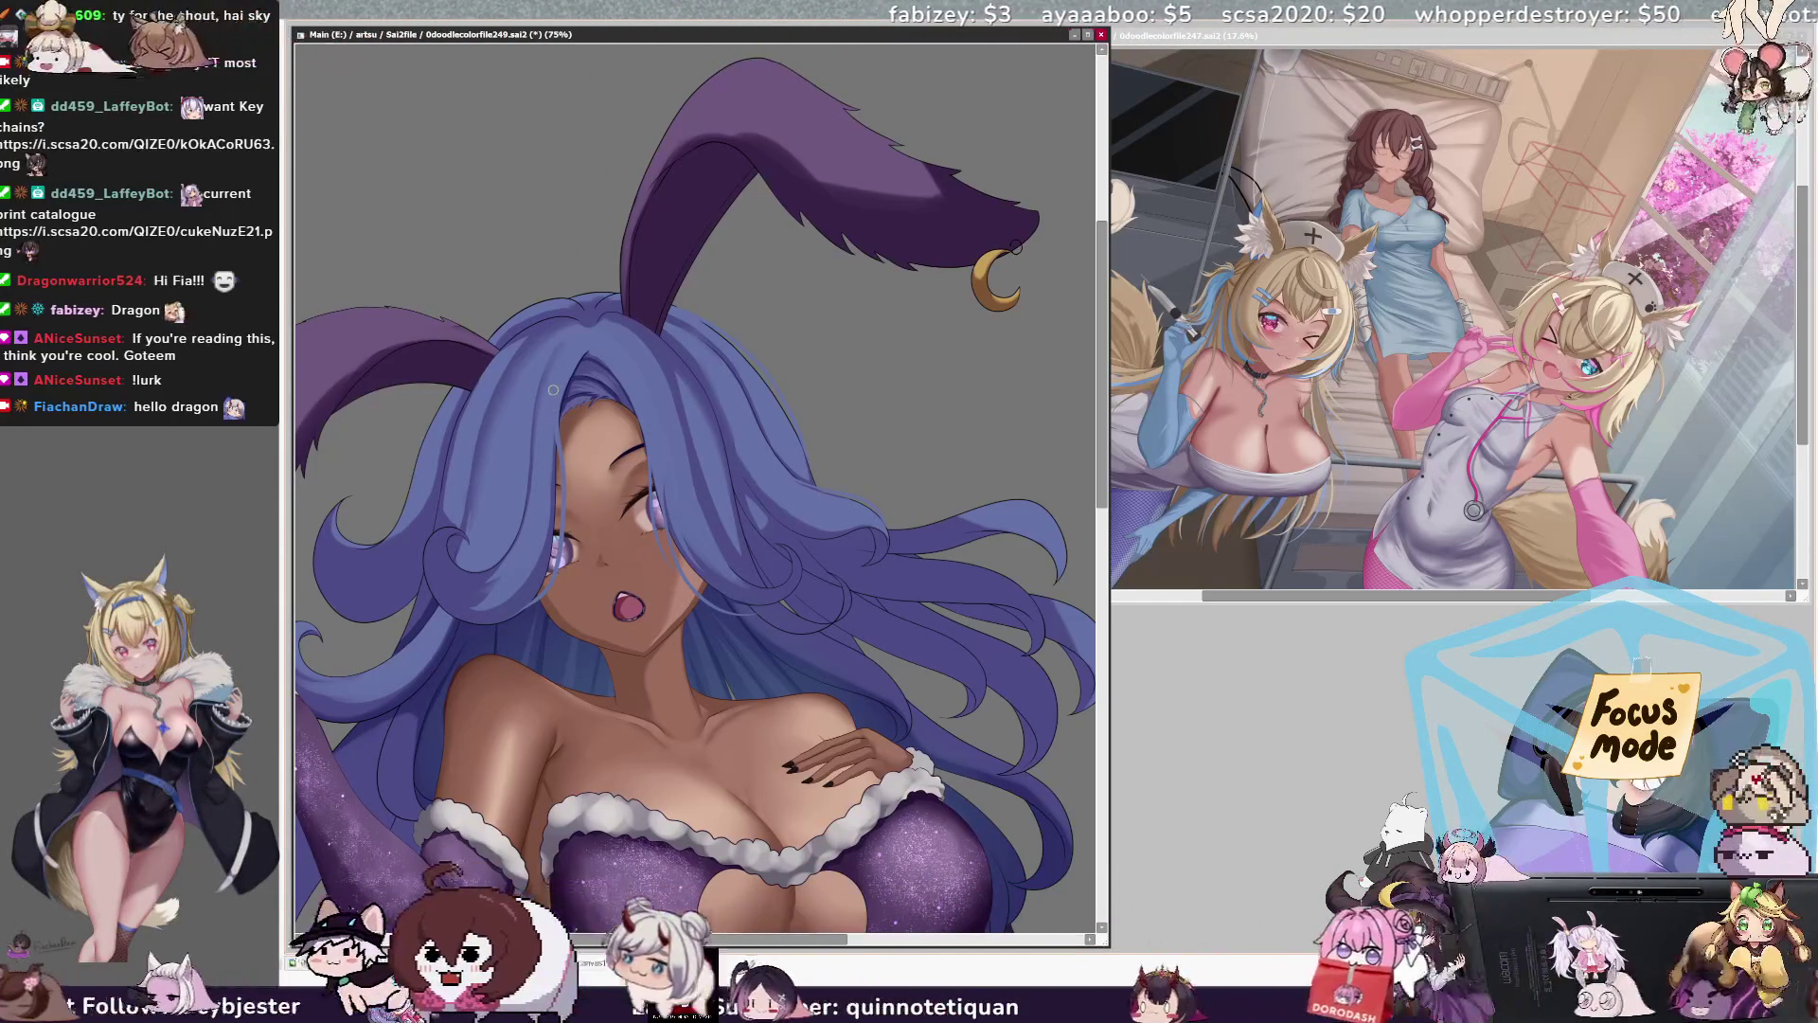
Step: Pan and rotate the view and shrink the brush for finer strand work
key("h")
left_click_drag(1102, 225, 922, 225)
key("End")
key("End")
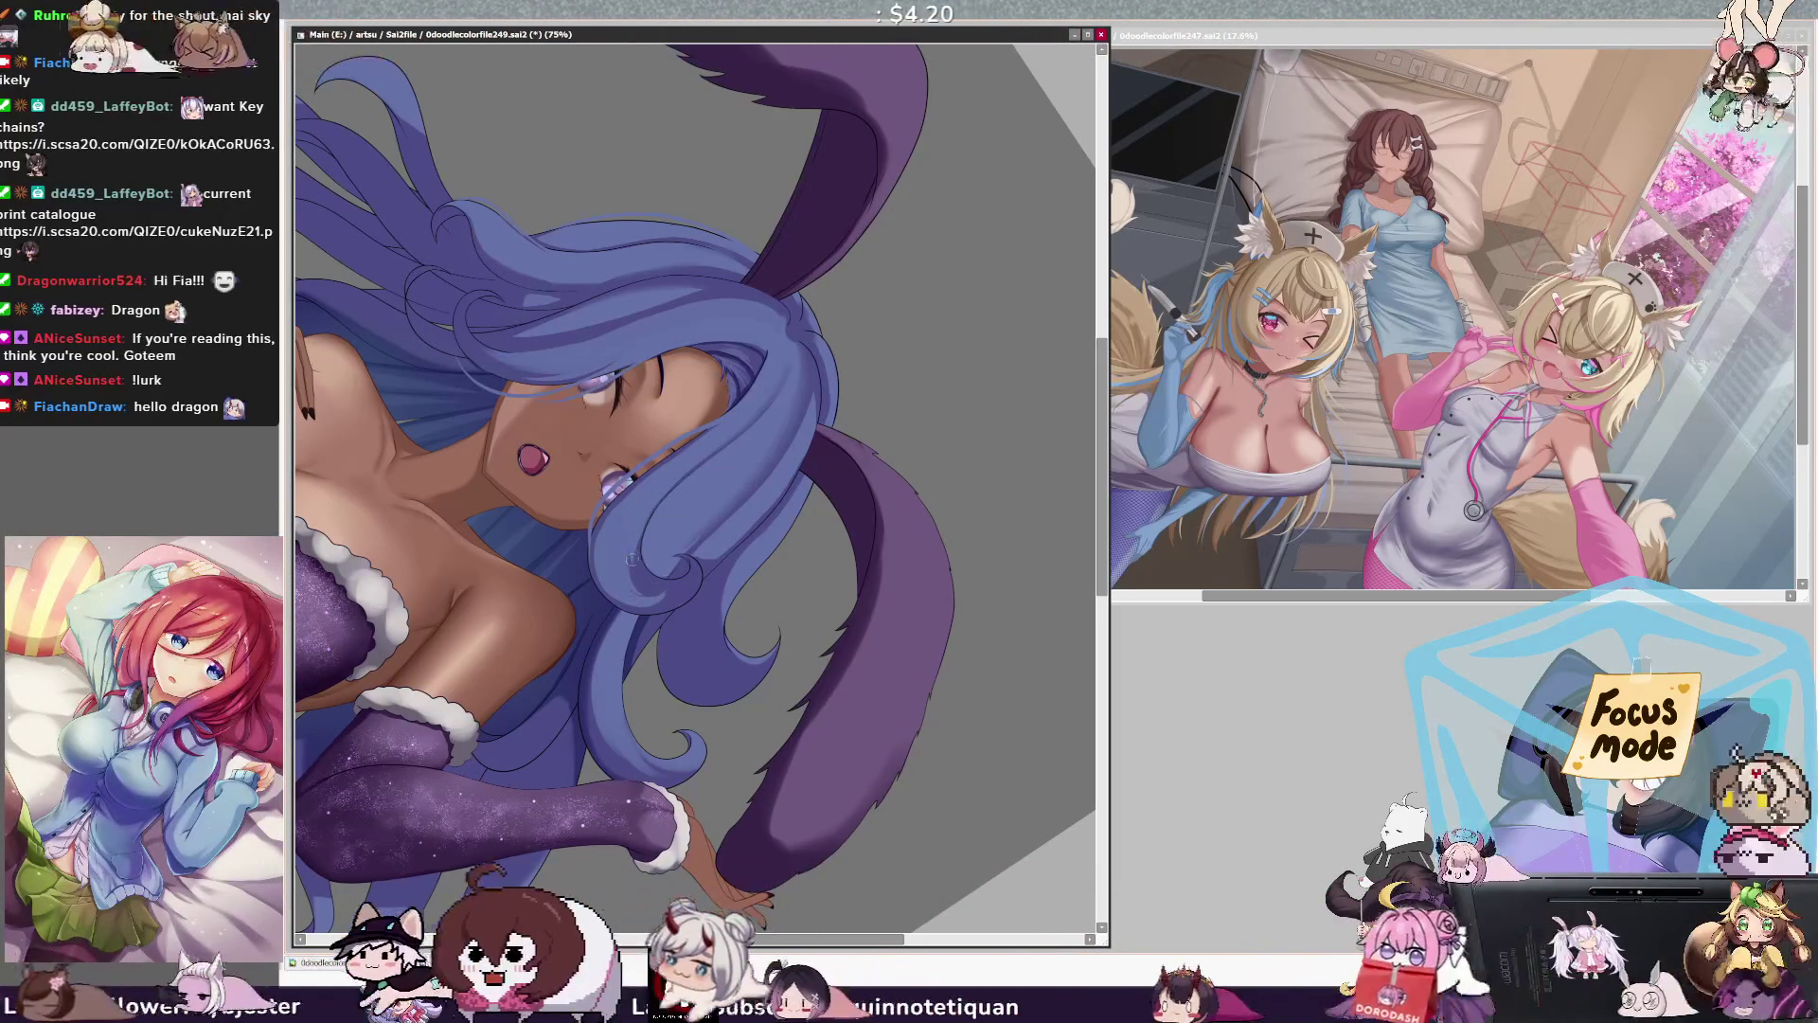
key("bracketleft")
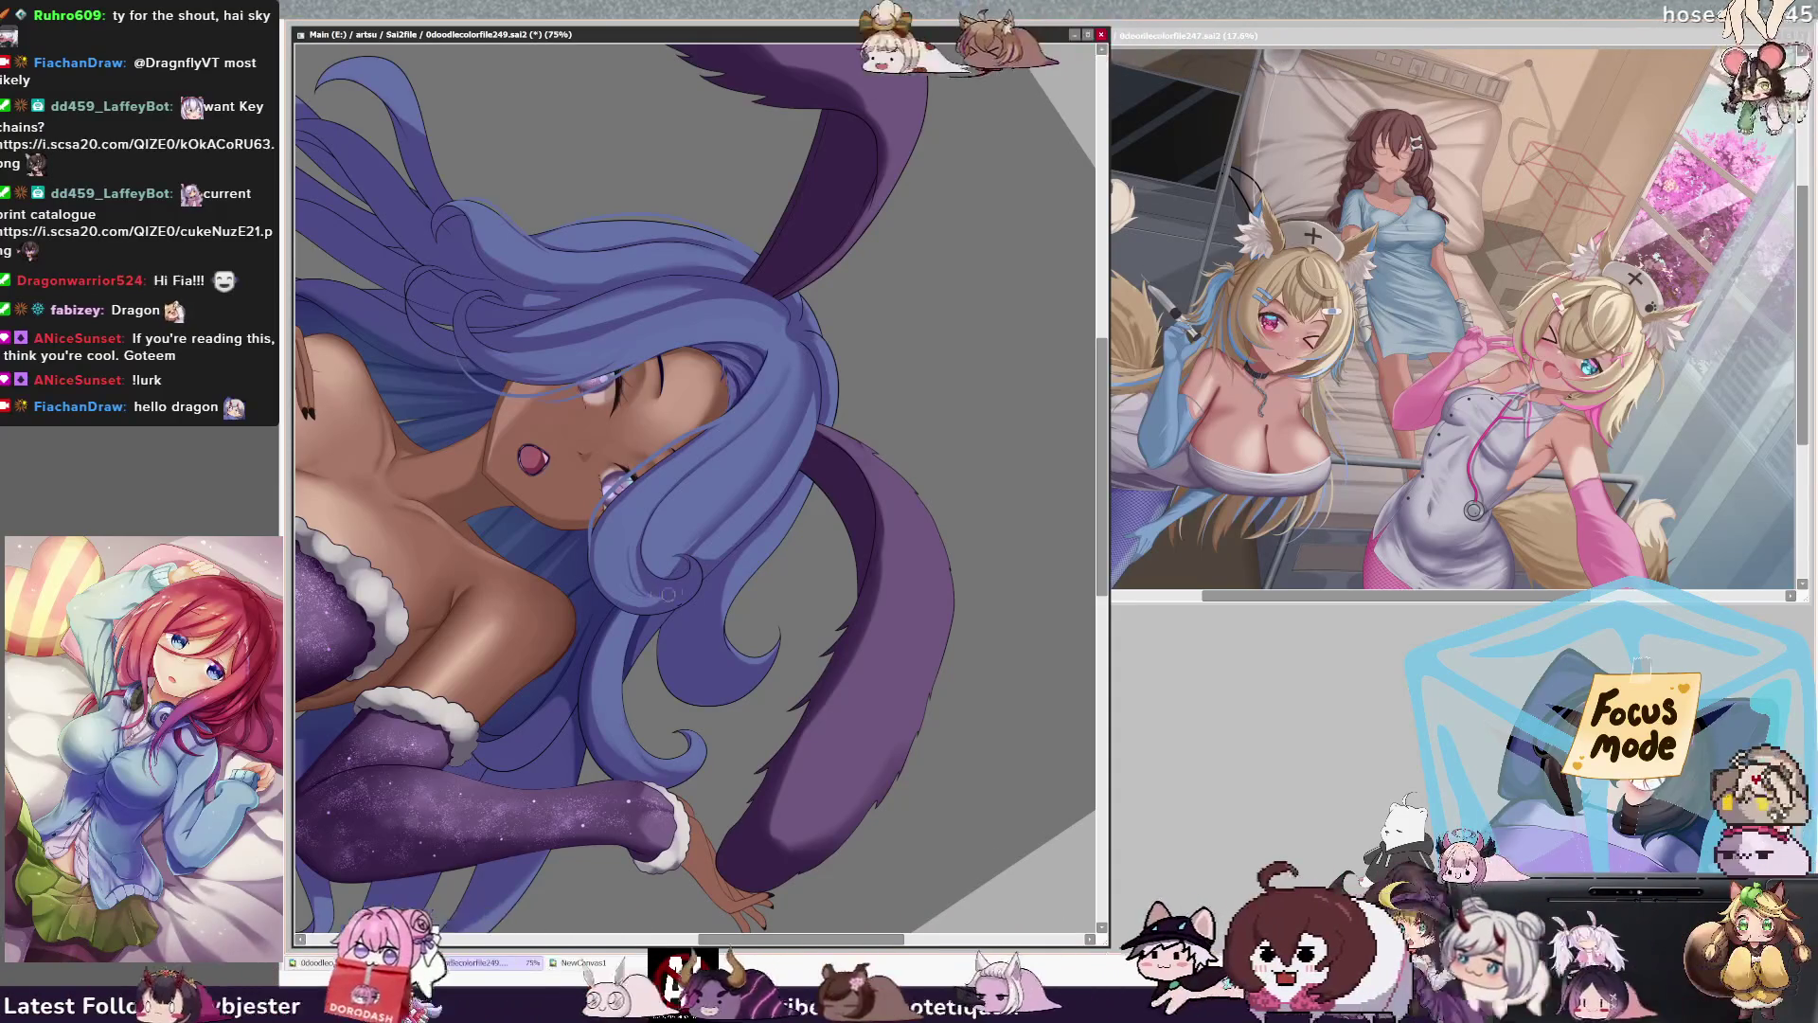
key("bracketleft")
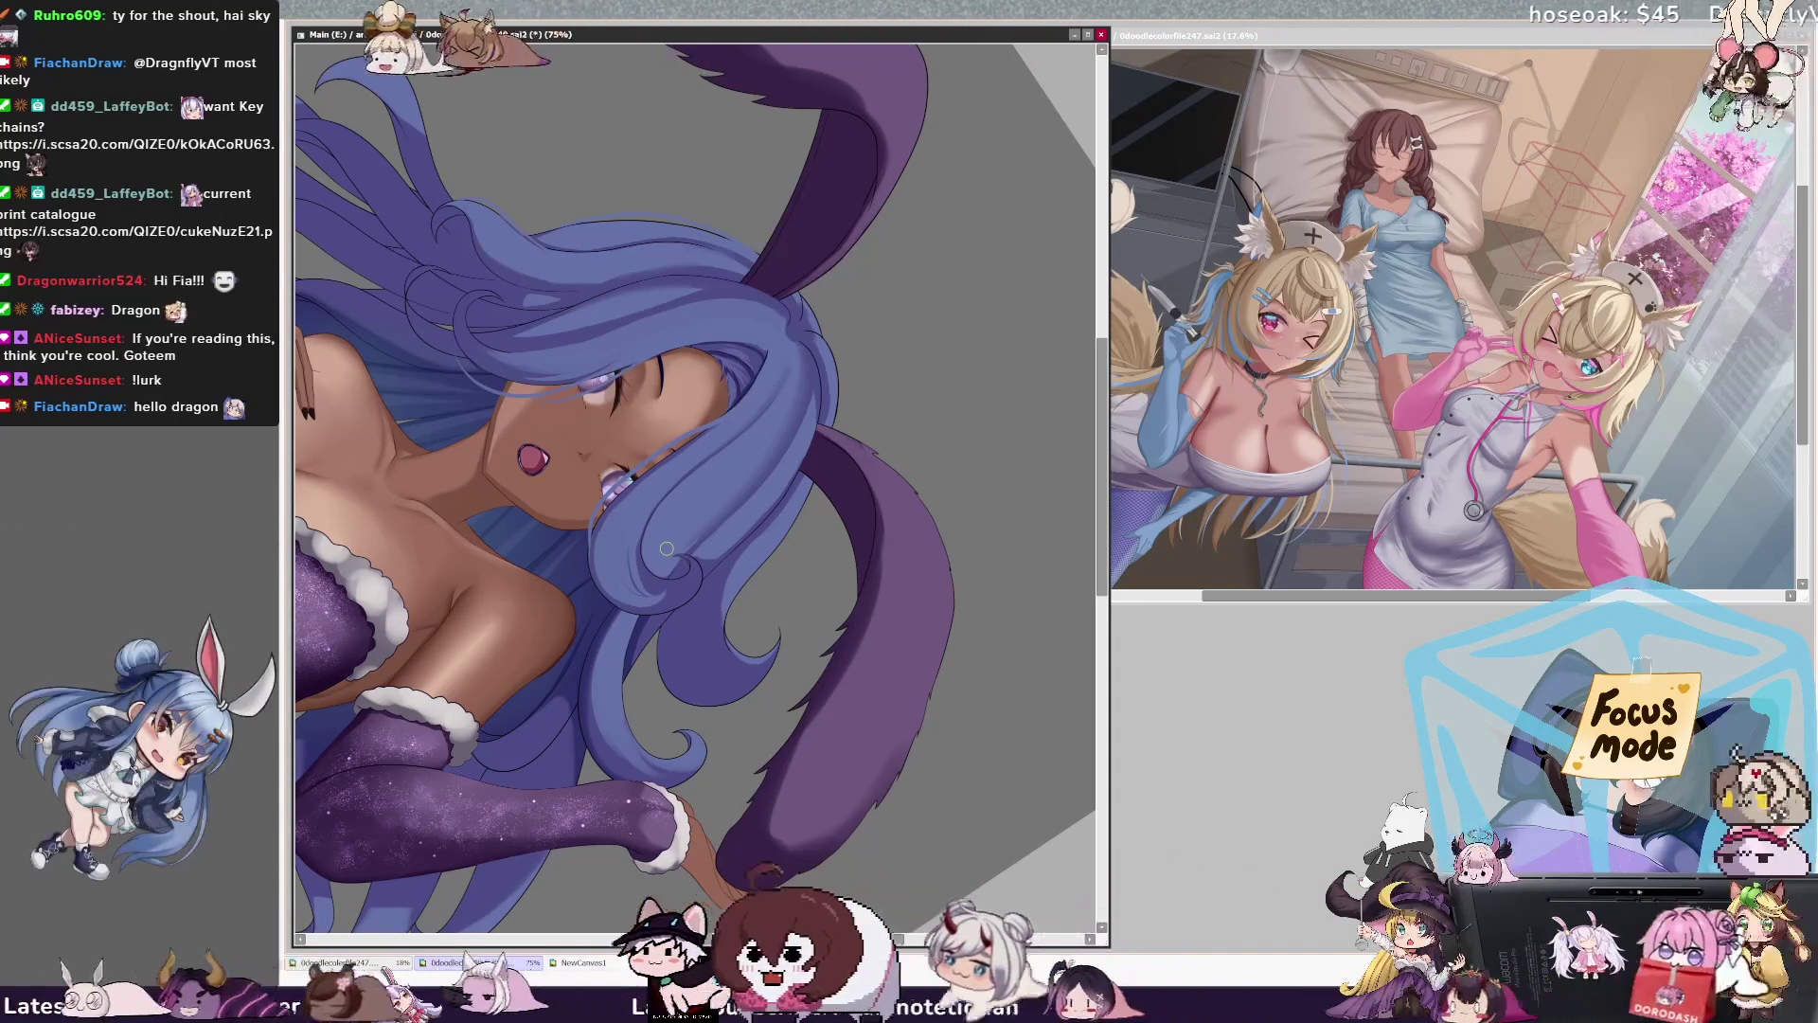
key("h")
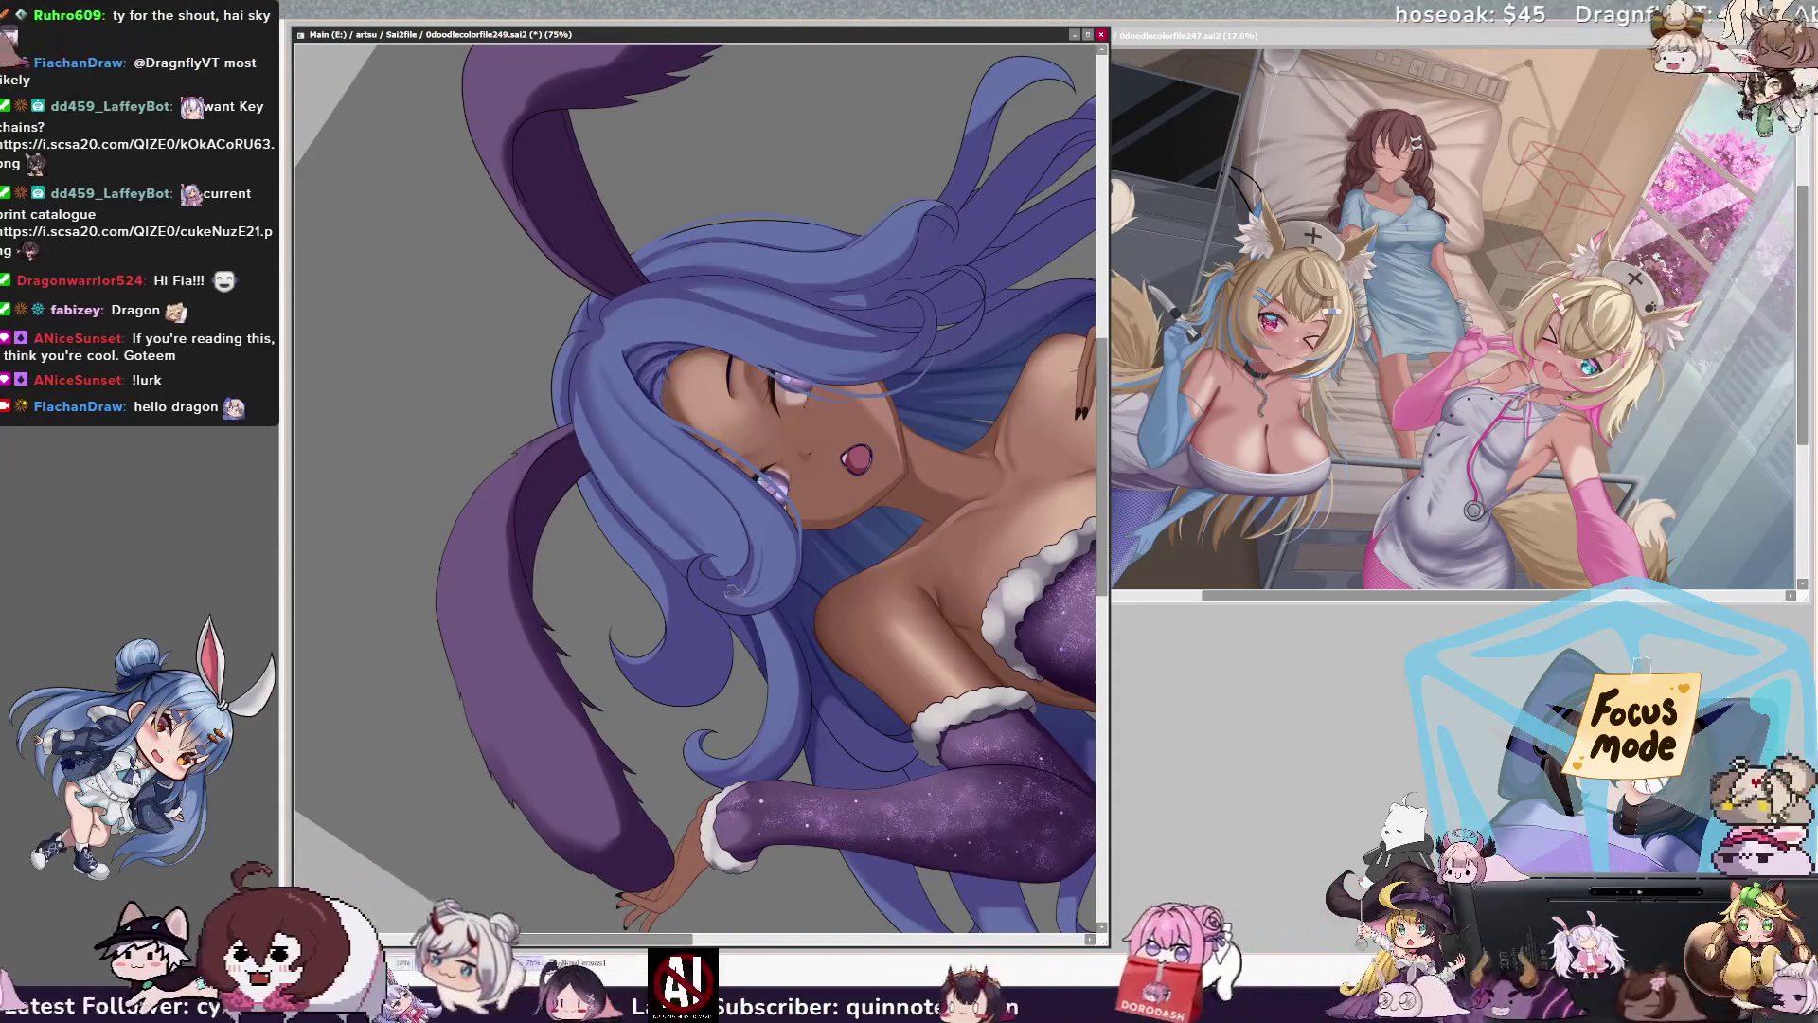
key("h")
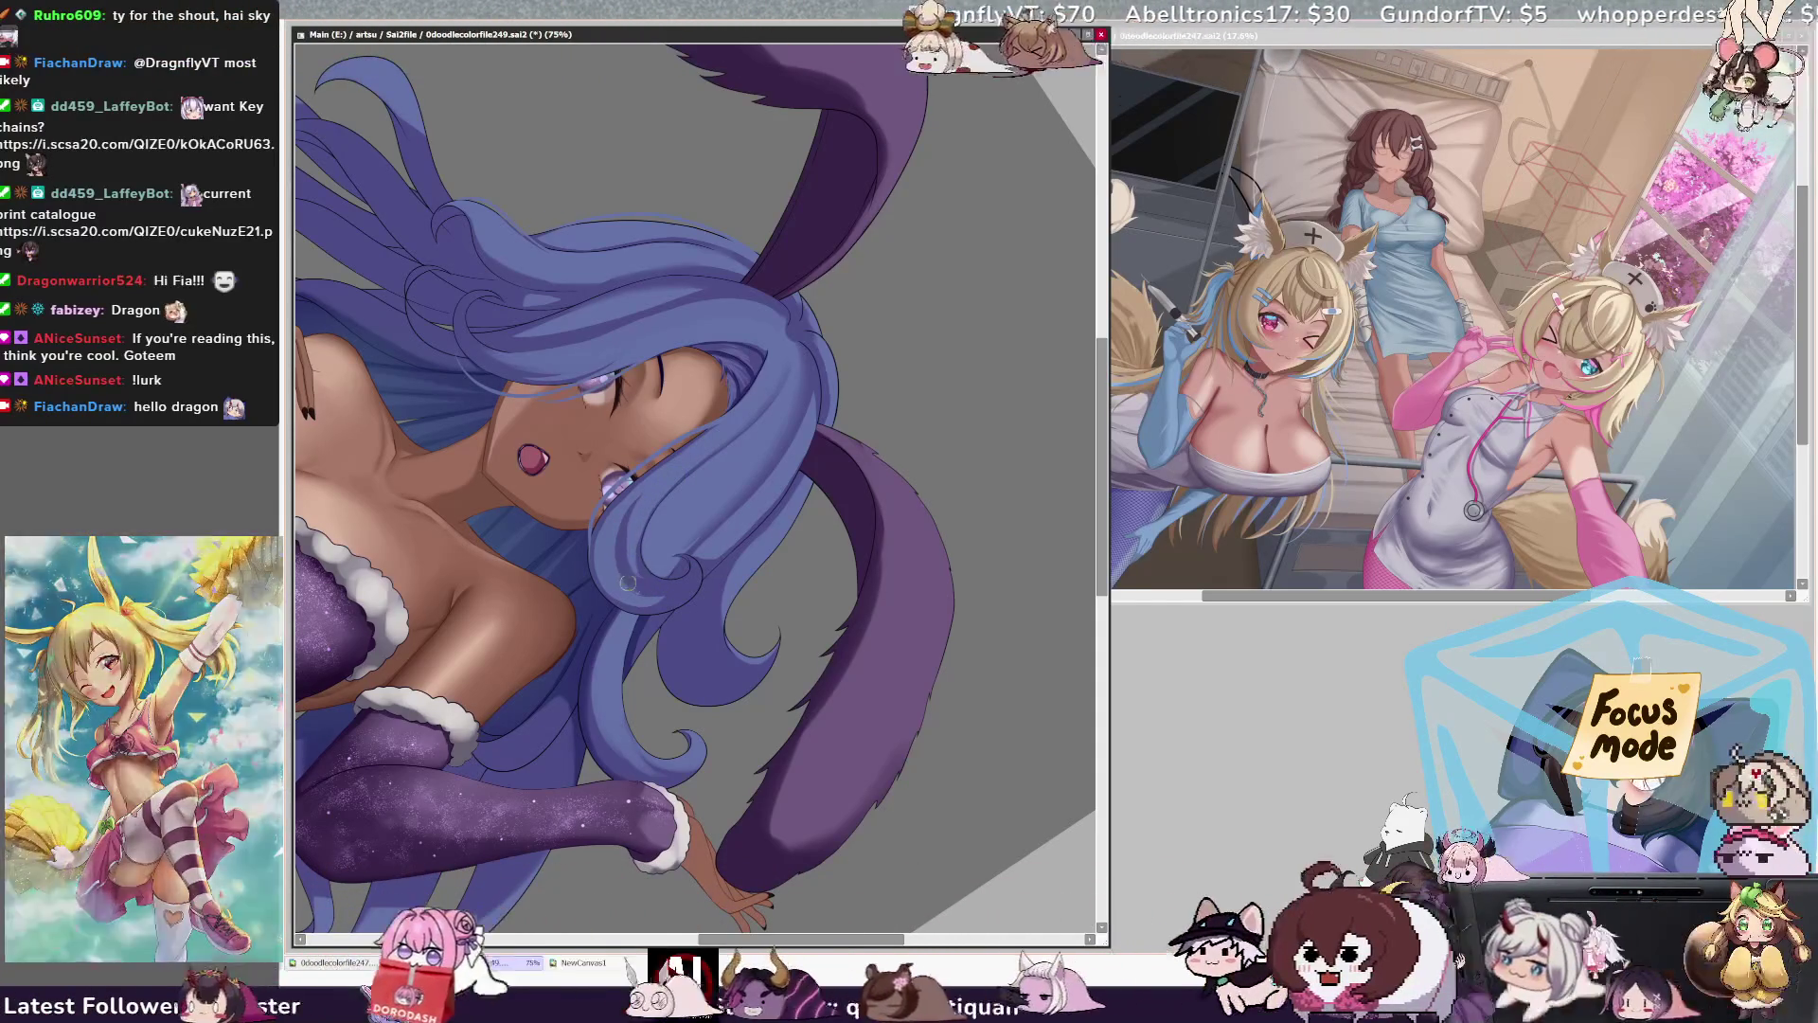
Step: Set the brush to 10, pick Layer71 on the hair, paint fine strands, and straighten the view
key("bracketleft")
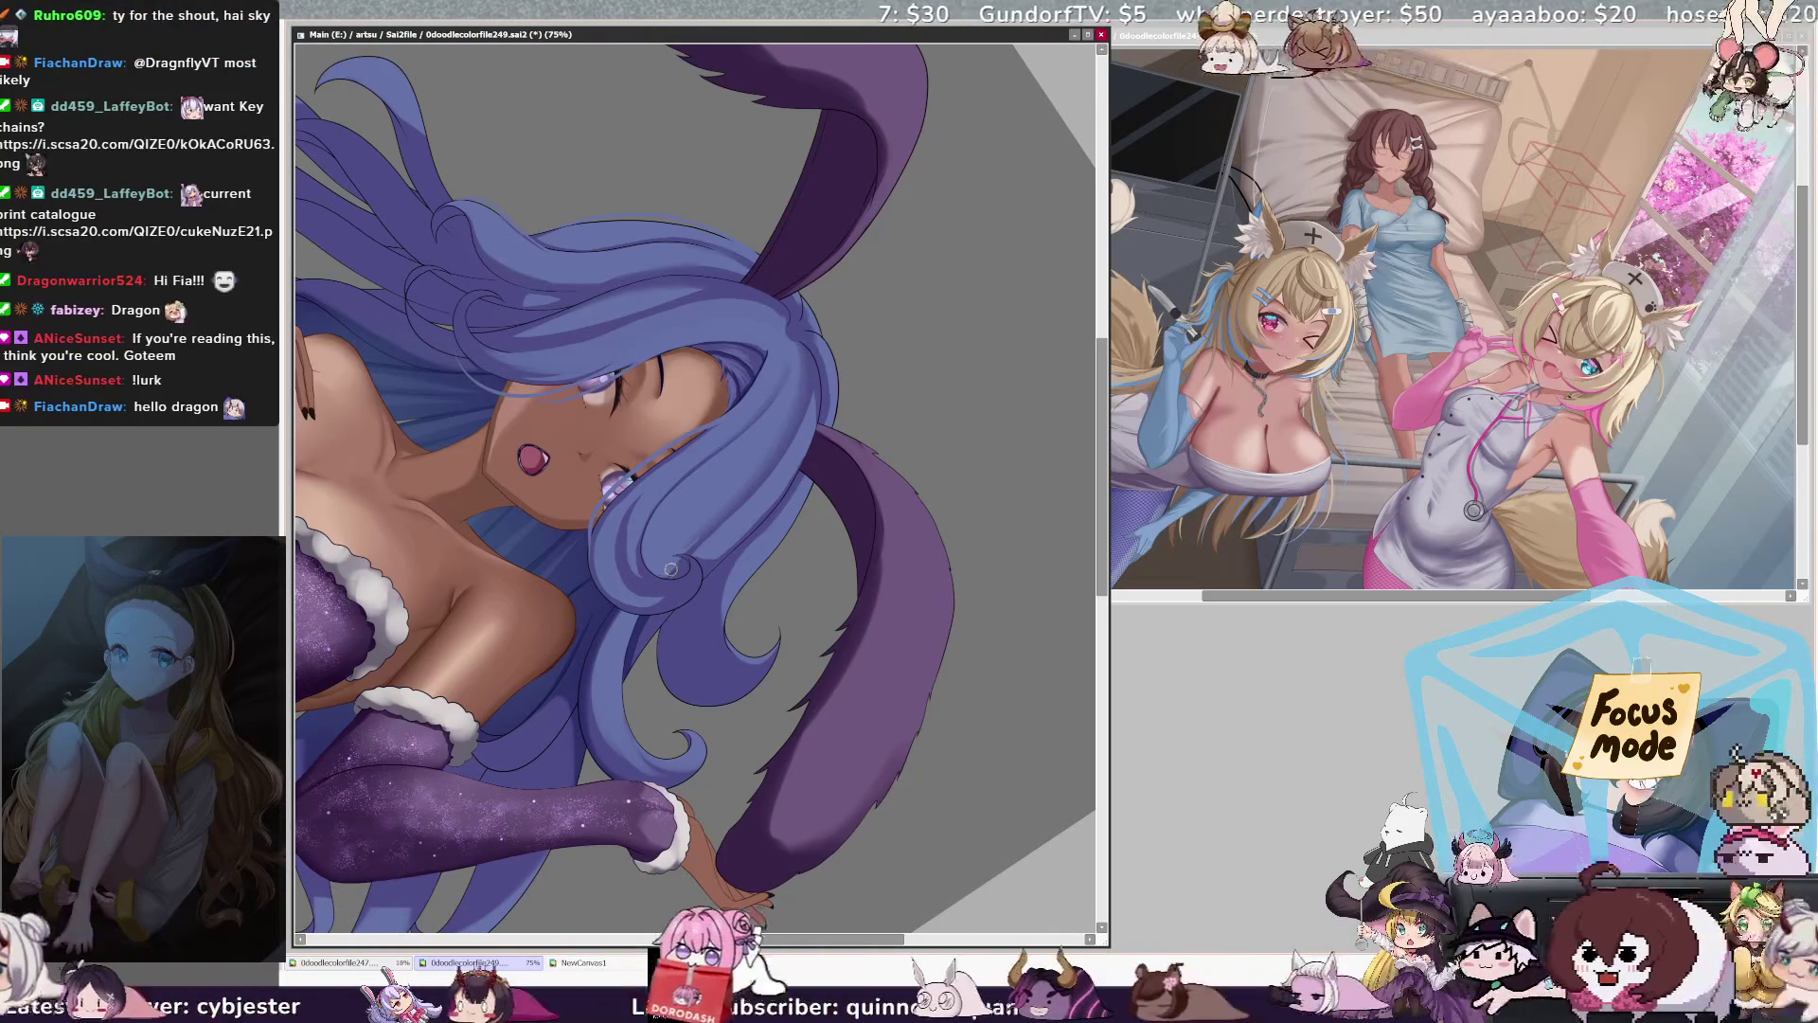
key("bracketleft")
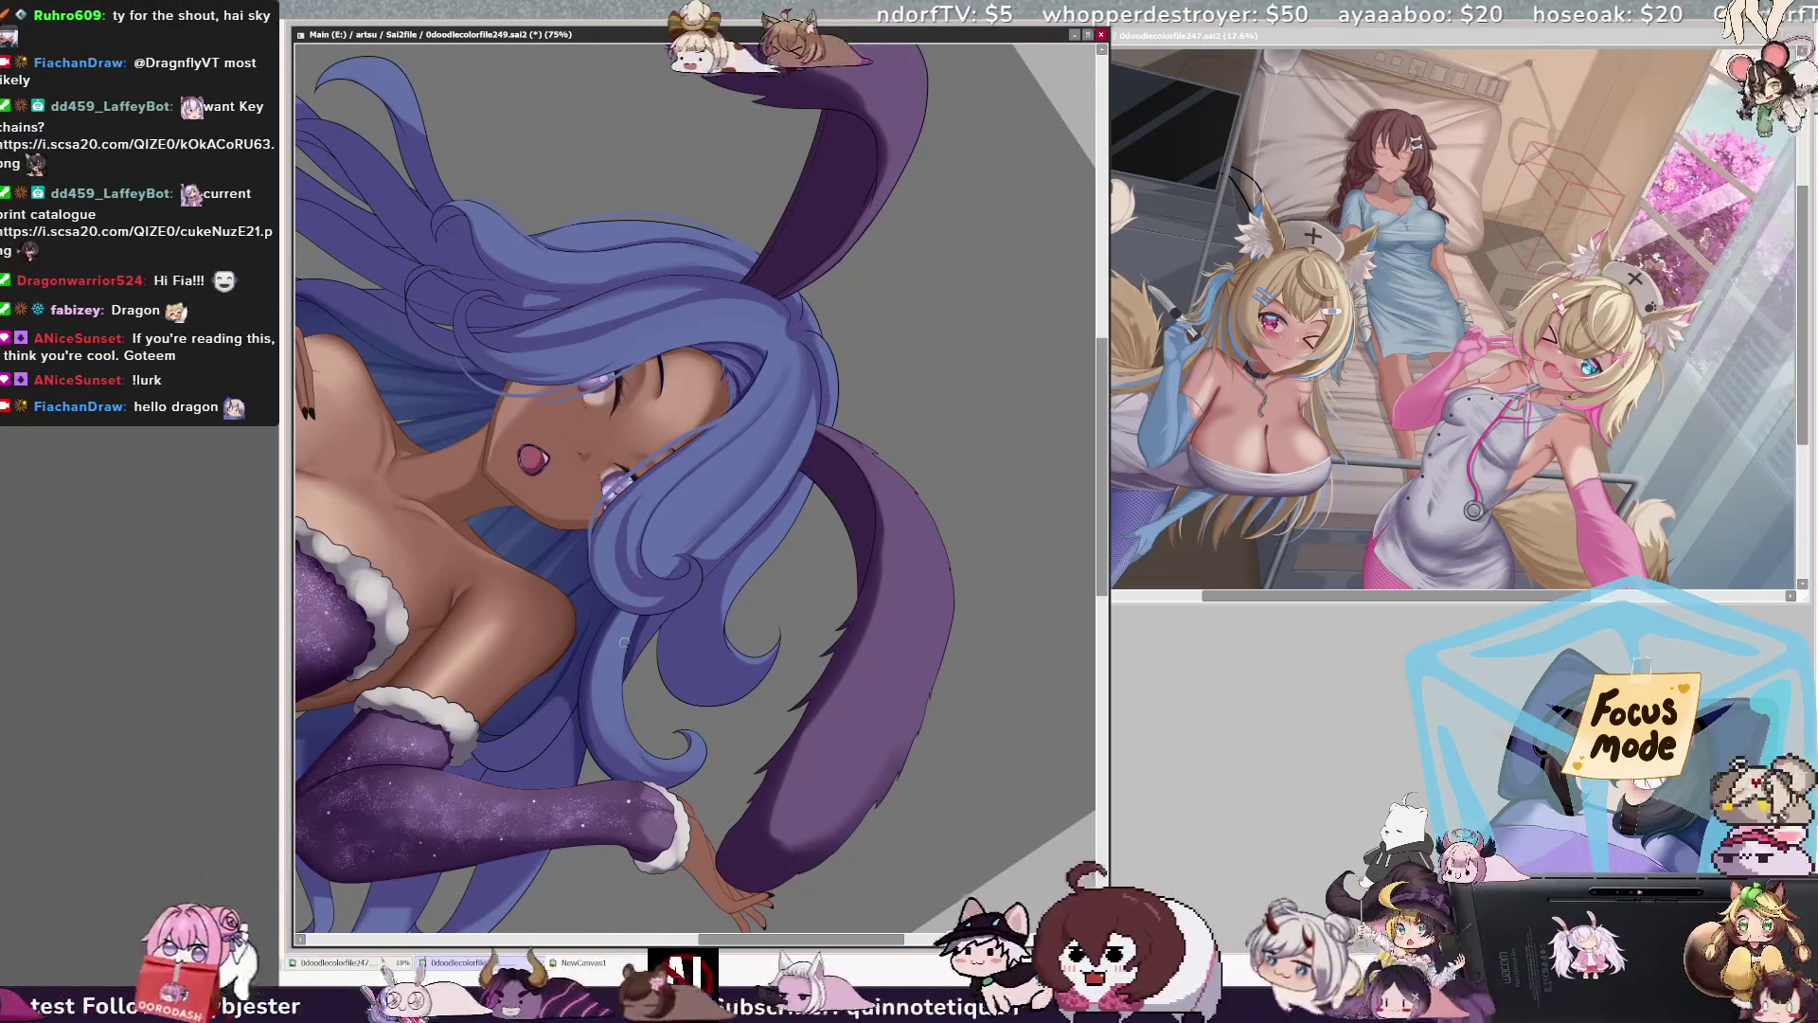
key("bracketleft")
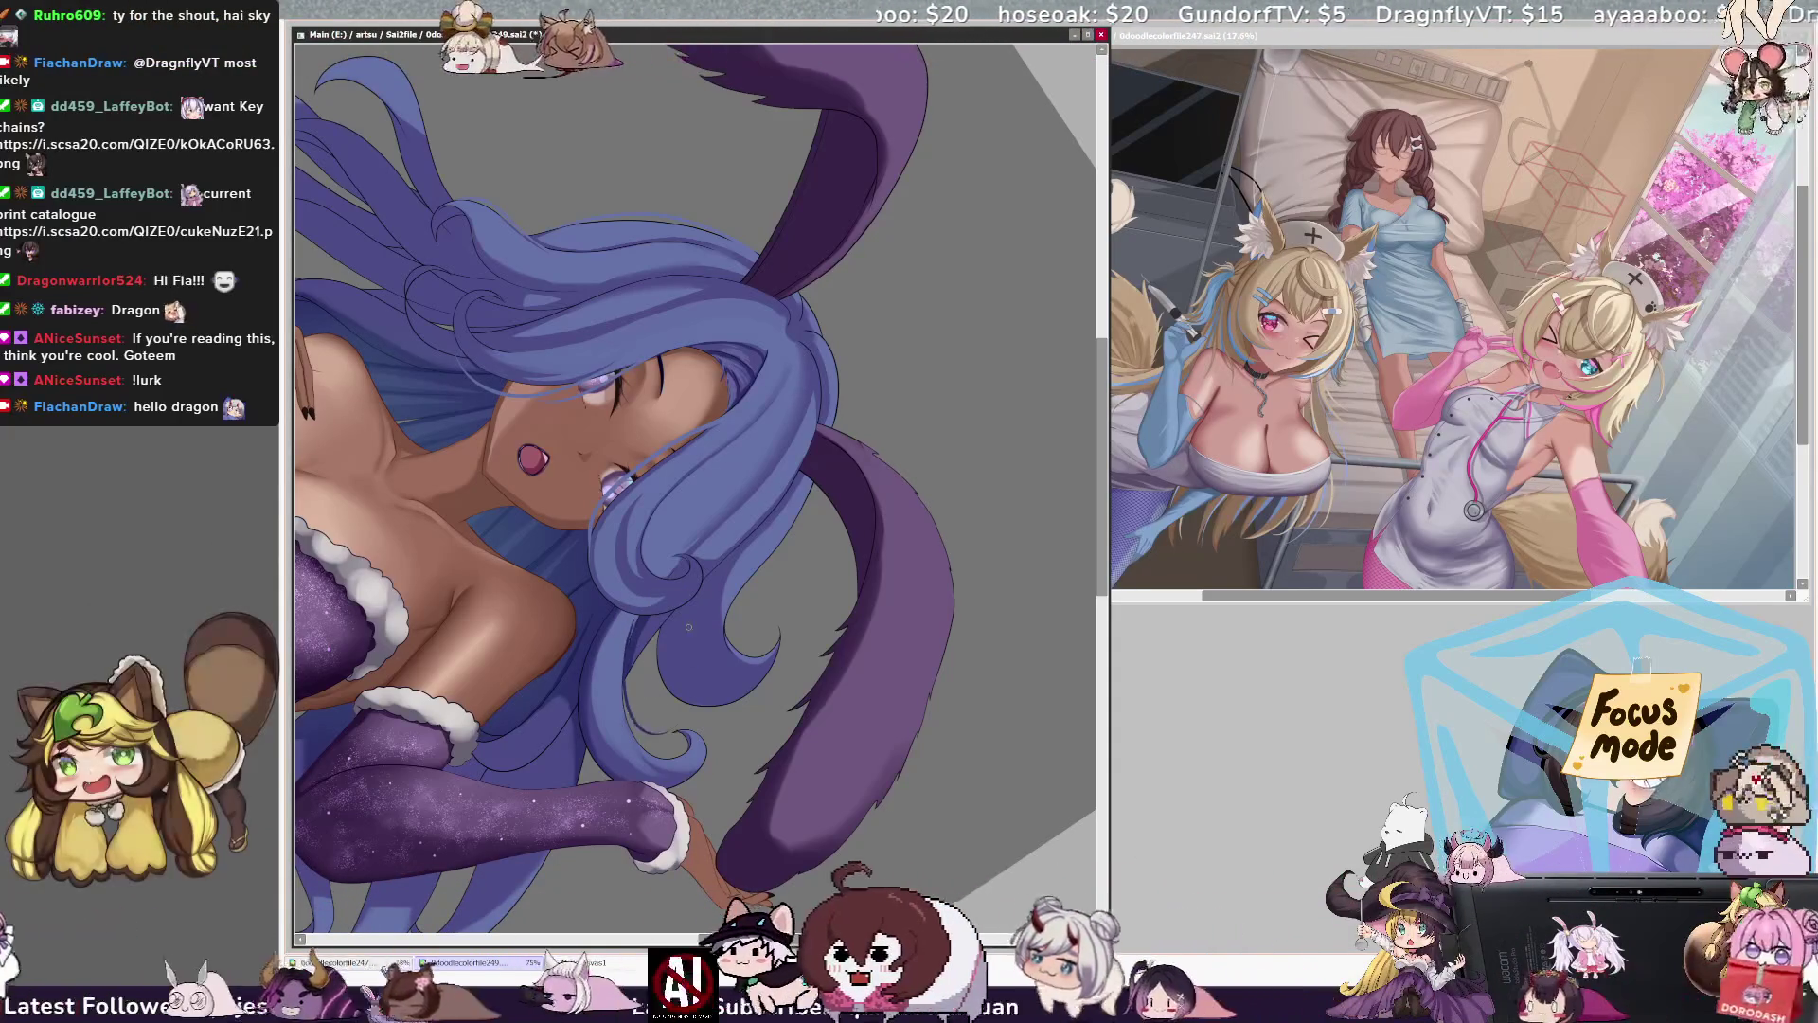
left_click(639, 642, "ctrl+shift")
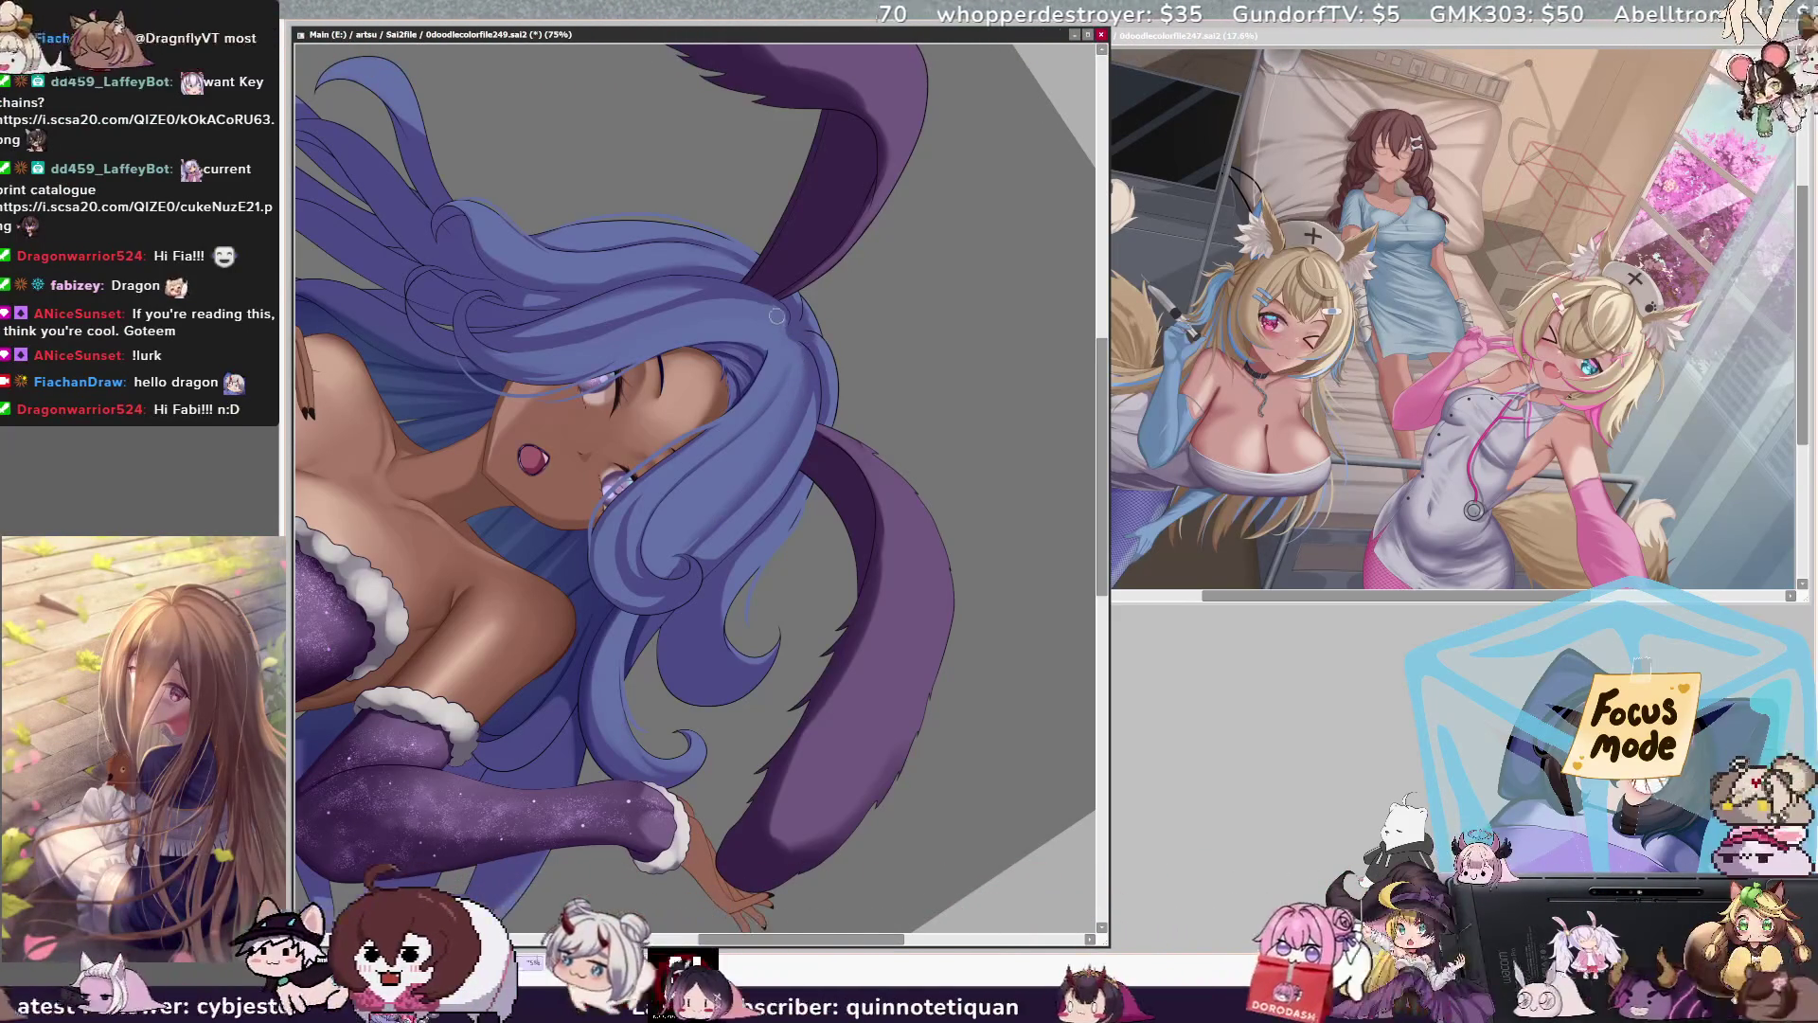
key("Home")
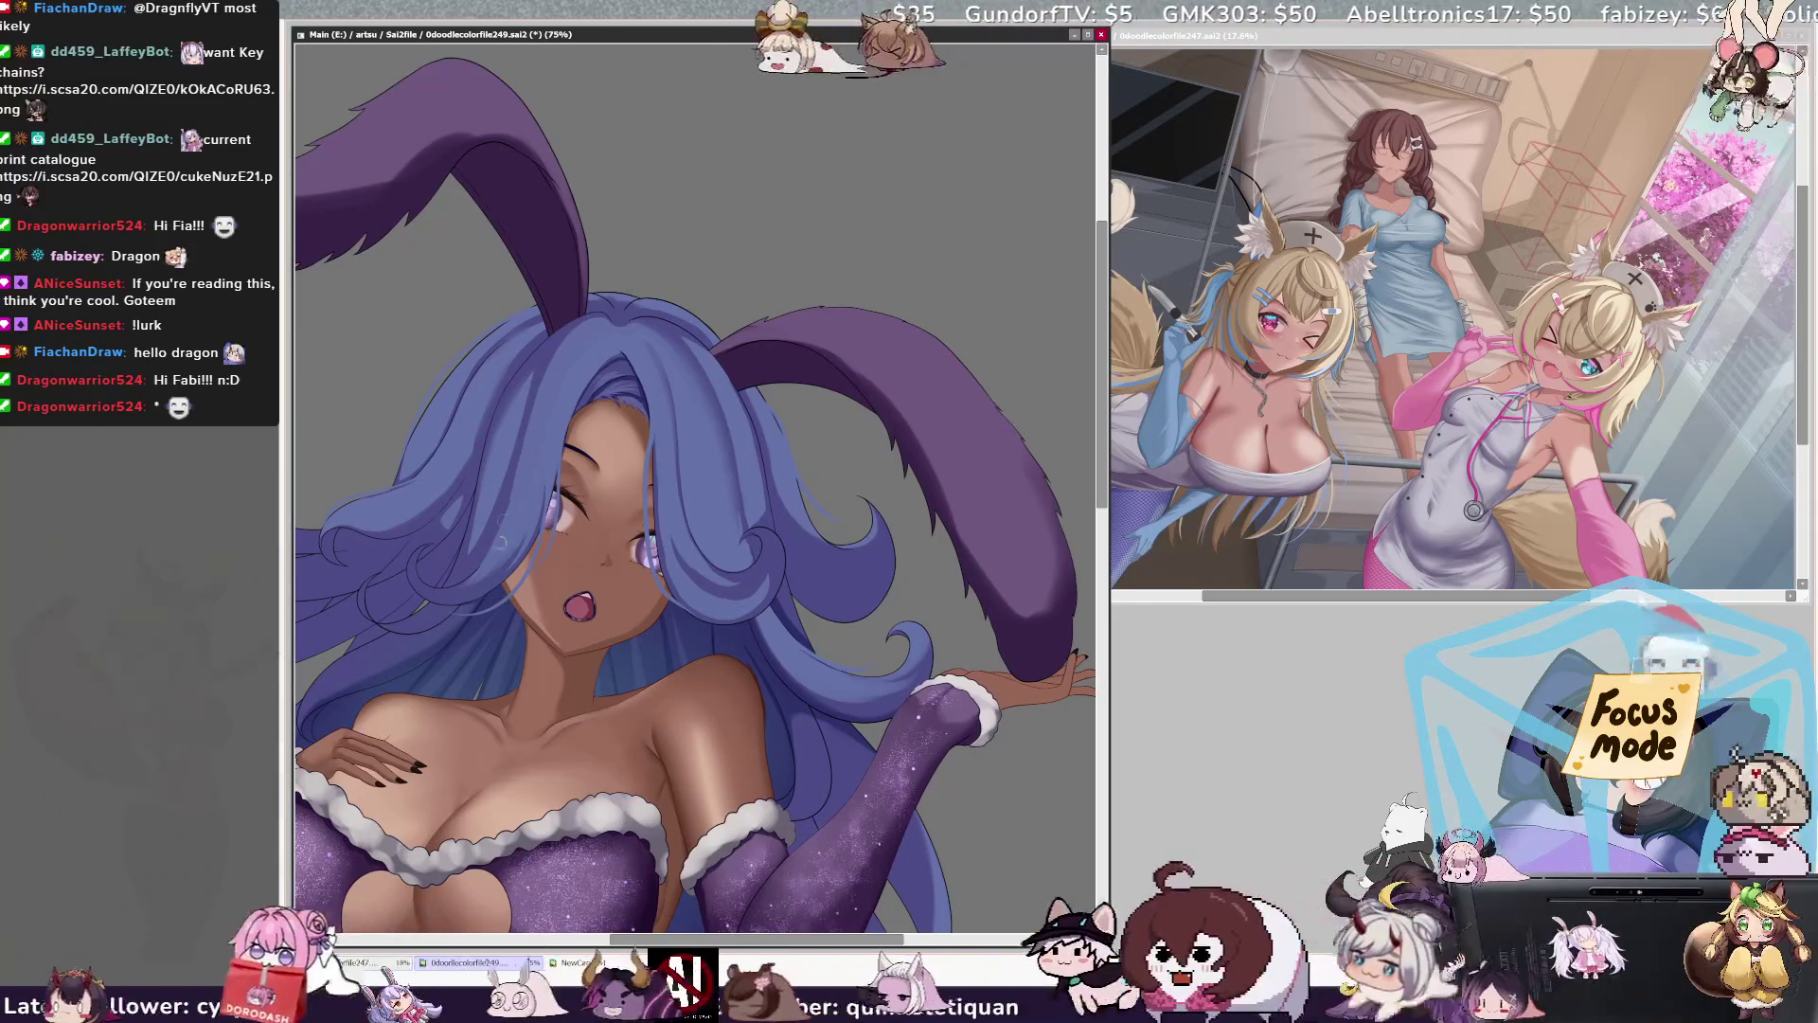
Step: Mirror the view and zoom in to 141% on the face and its surrounding hair
key("ctrl+alt")
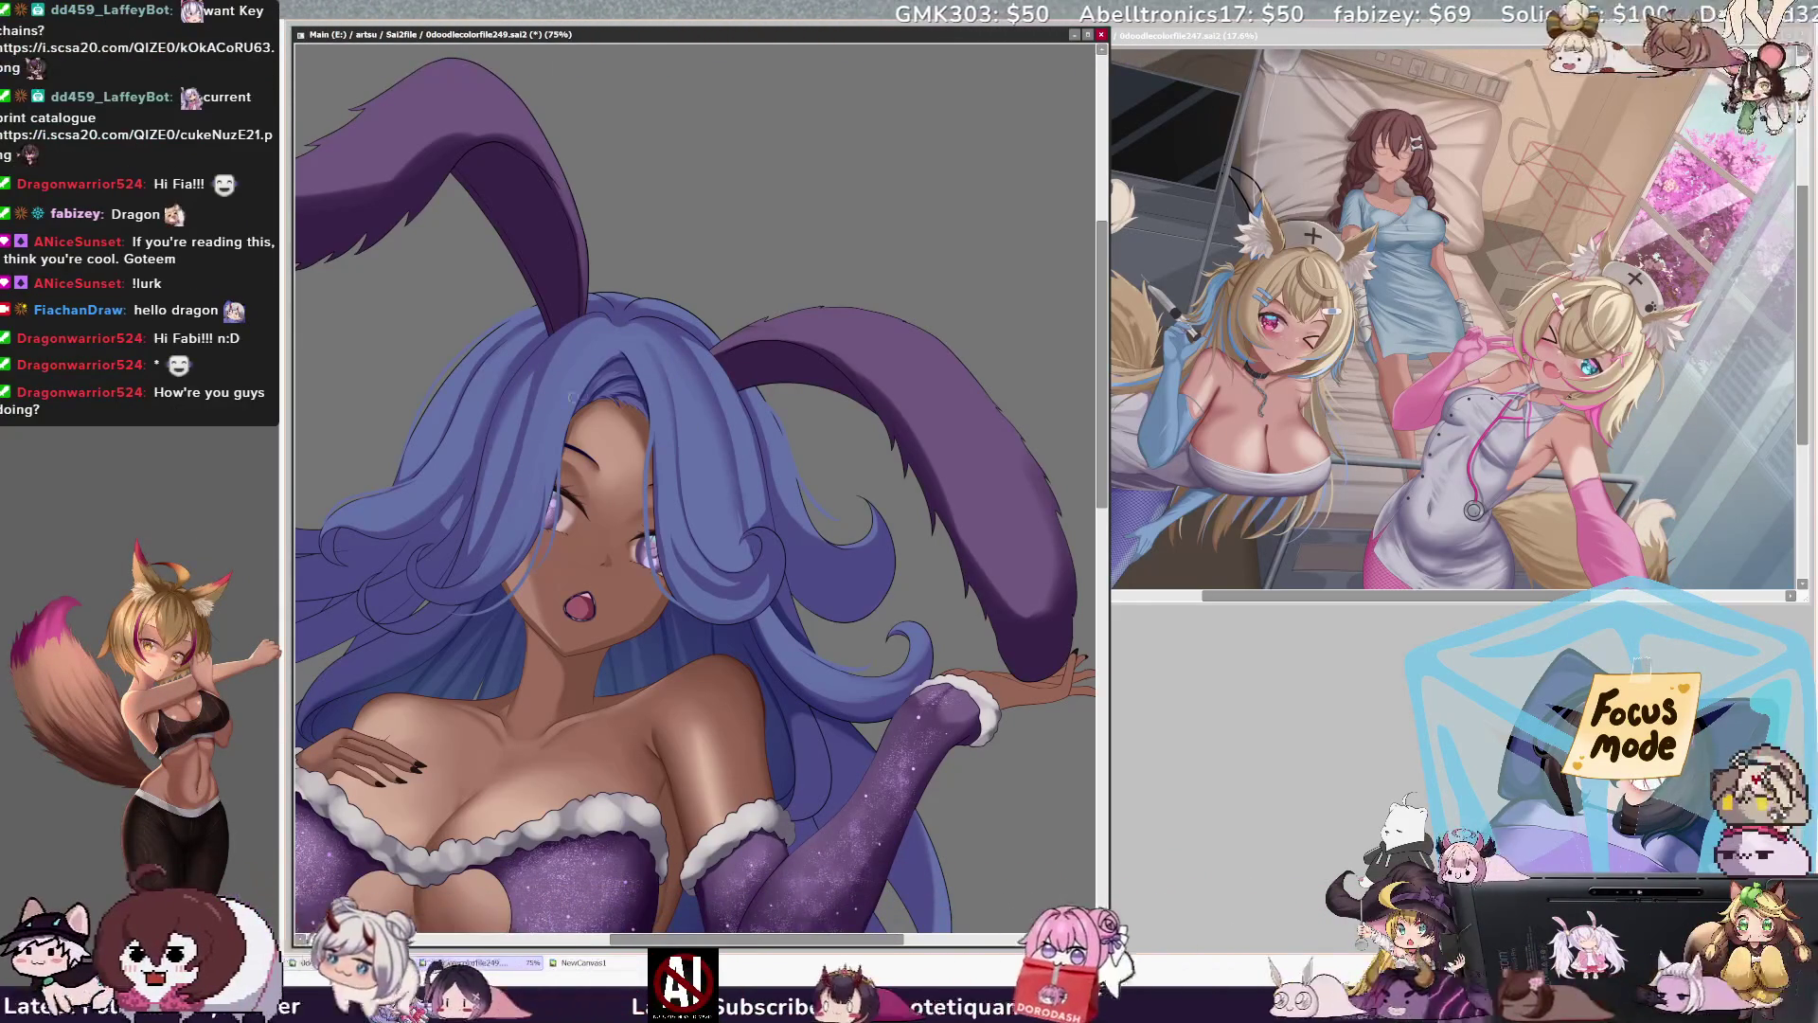
key("h")
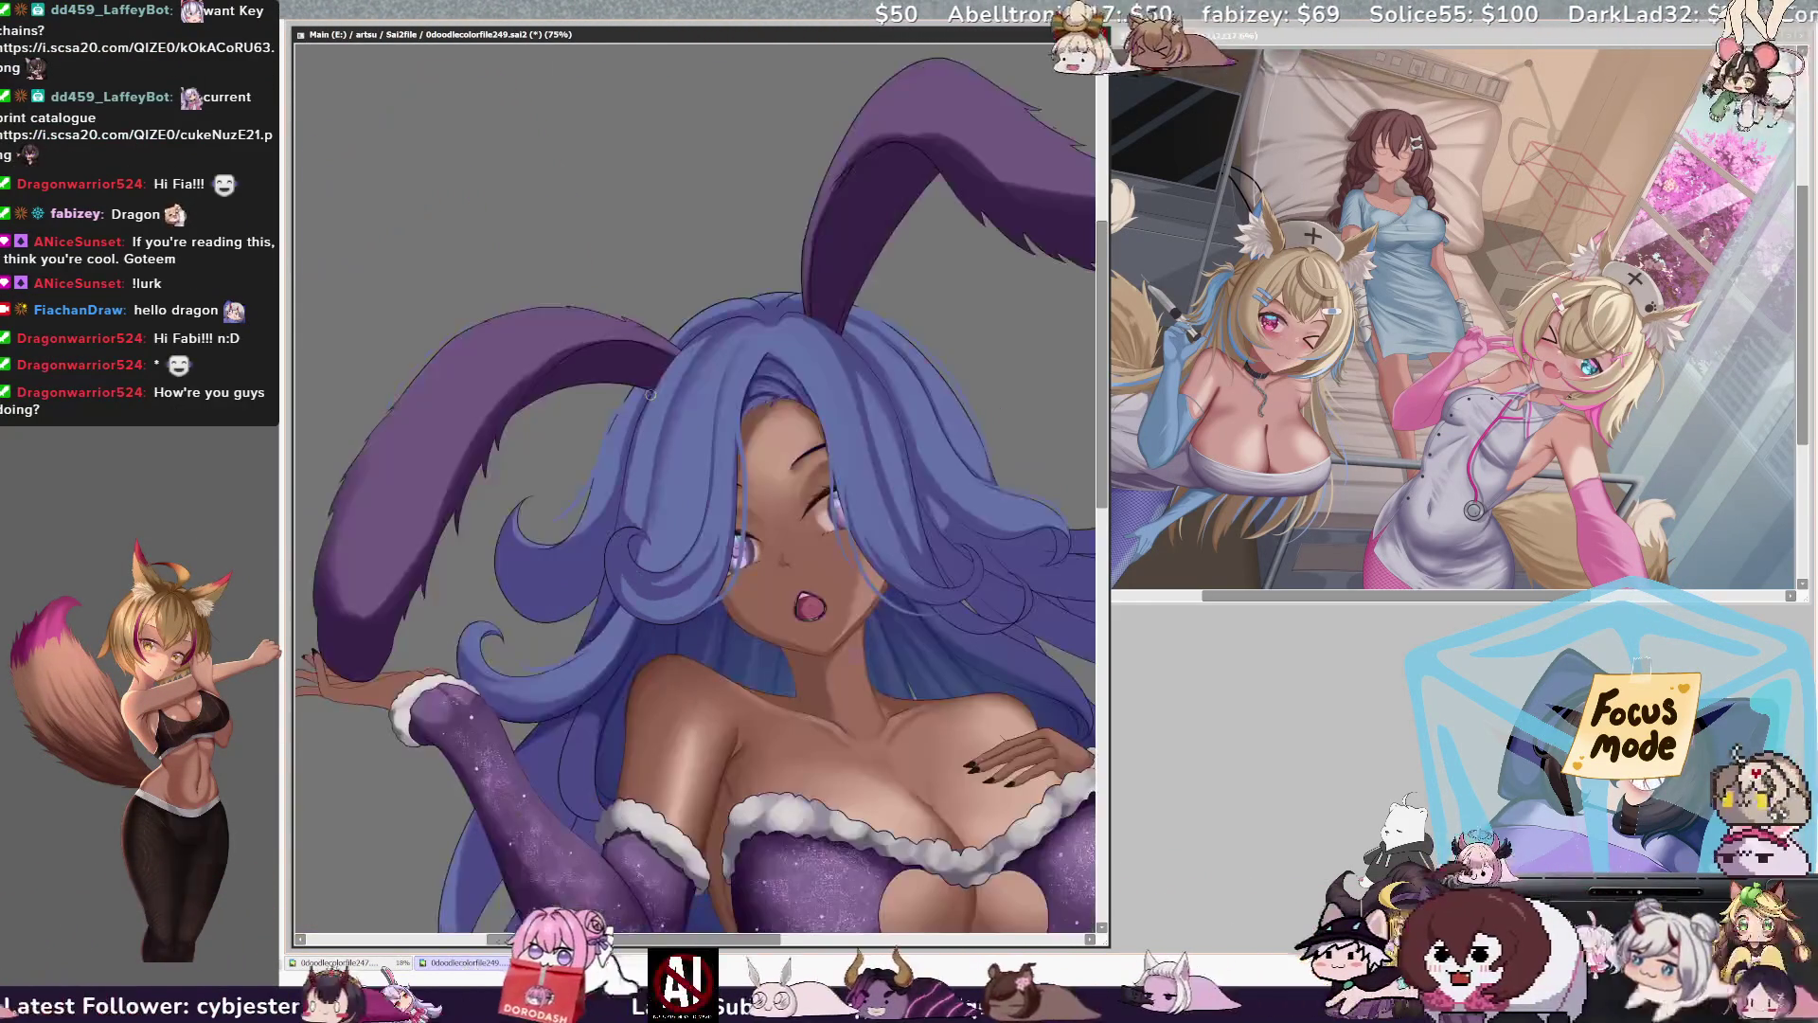
left_click_drag(1102, 391, 1102, 406)
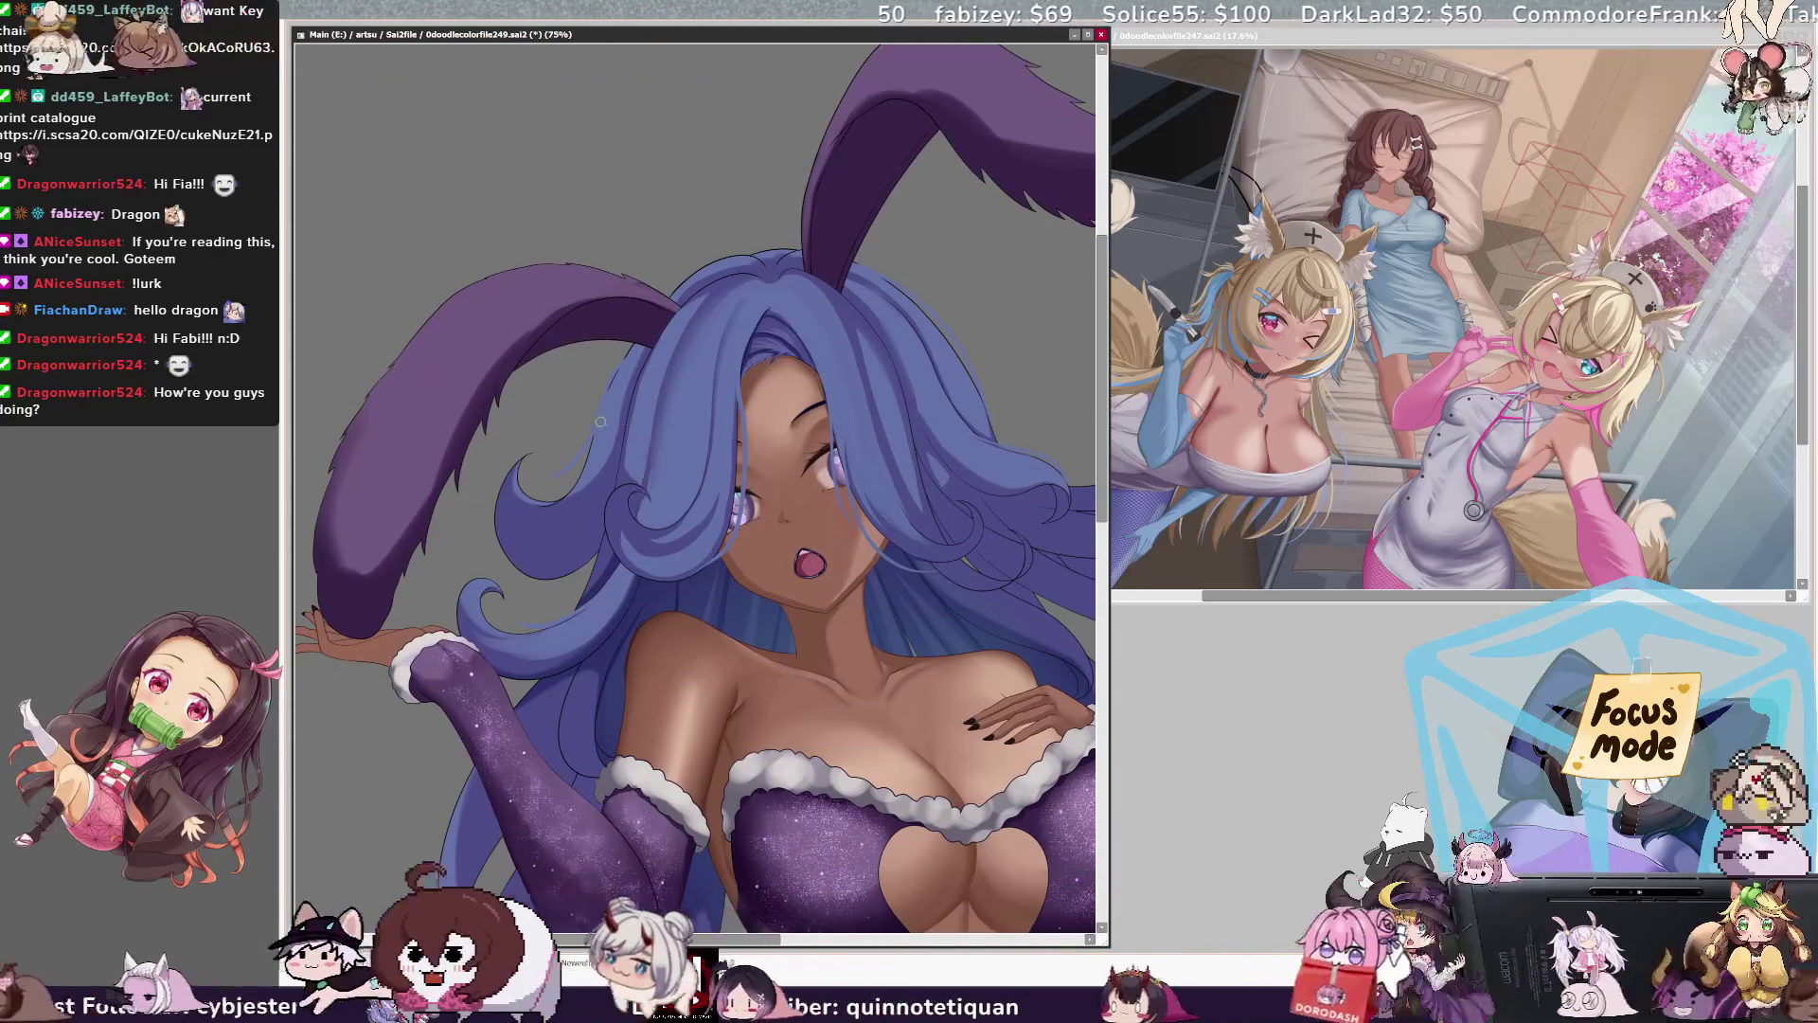
scroll(378, 351, "down", 3)
scroll(660, 452, "up", 5)
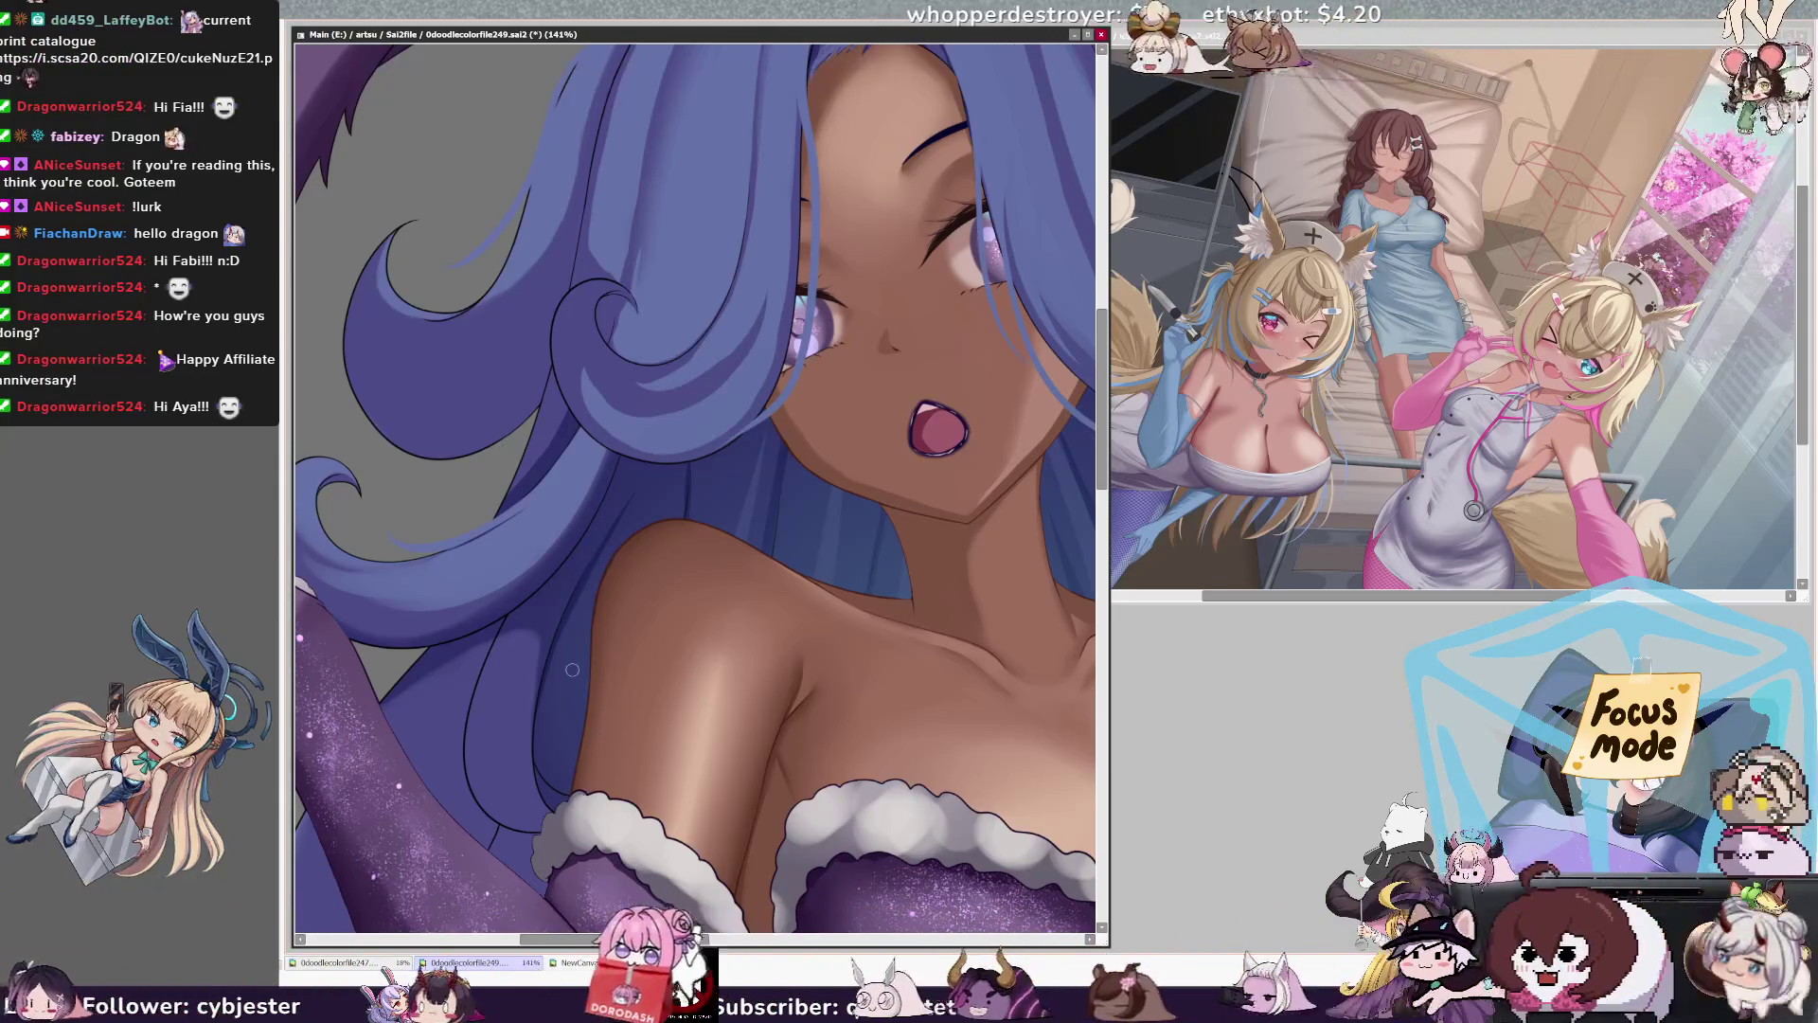
Step: Zoom out to 33.3% so the entire bunny-girl canvas fits the window
scroll(572, 670, "down", 4)
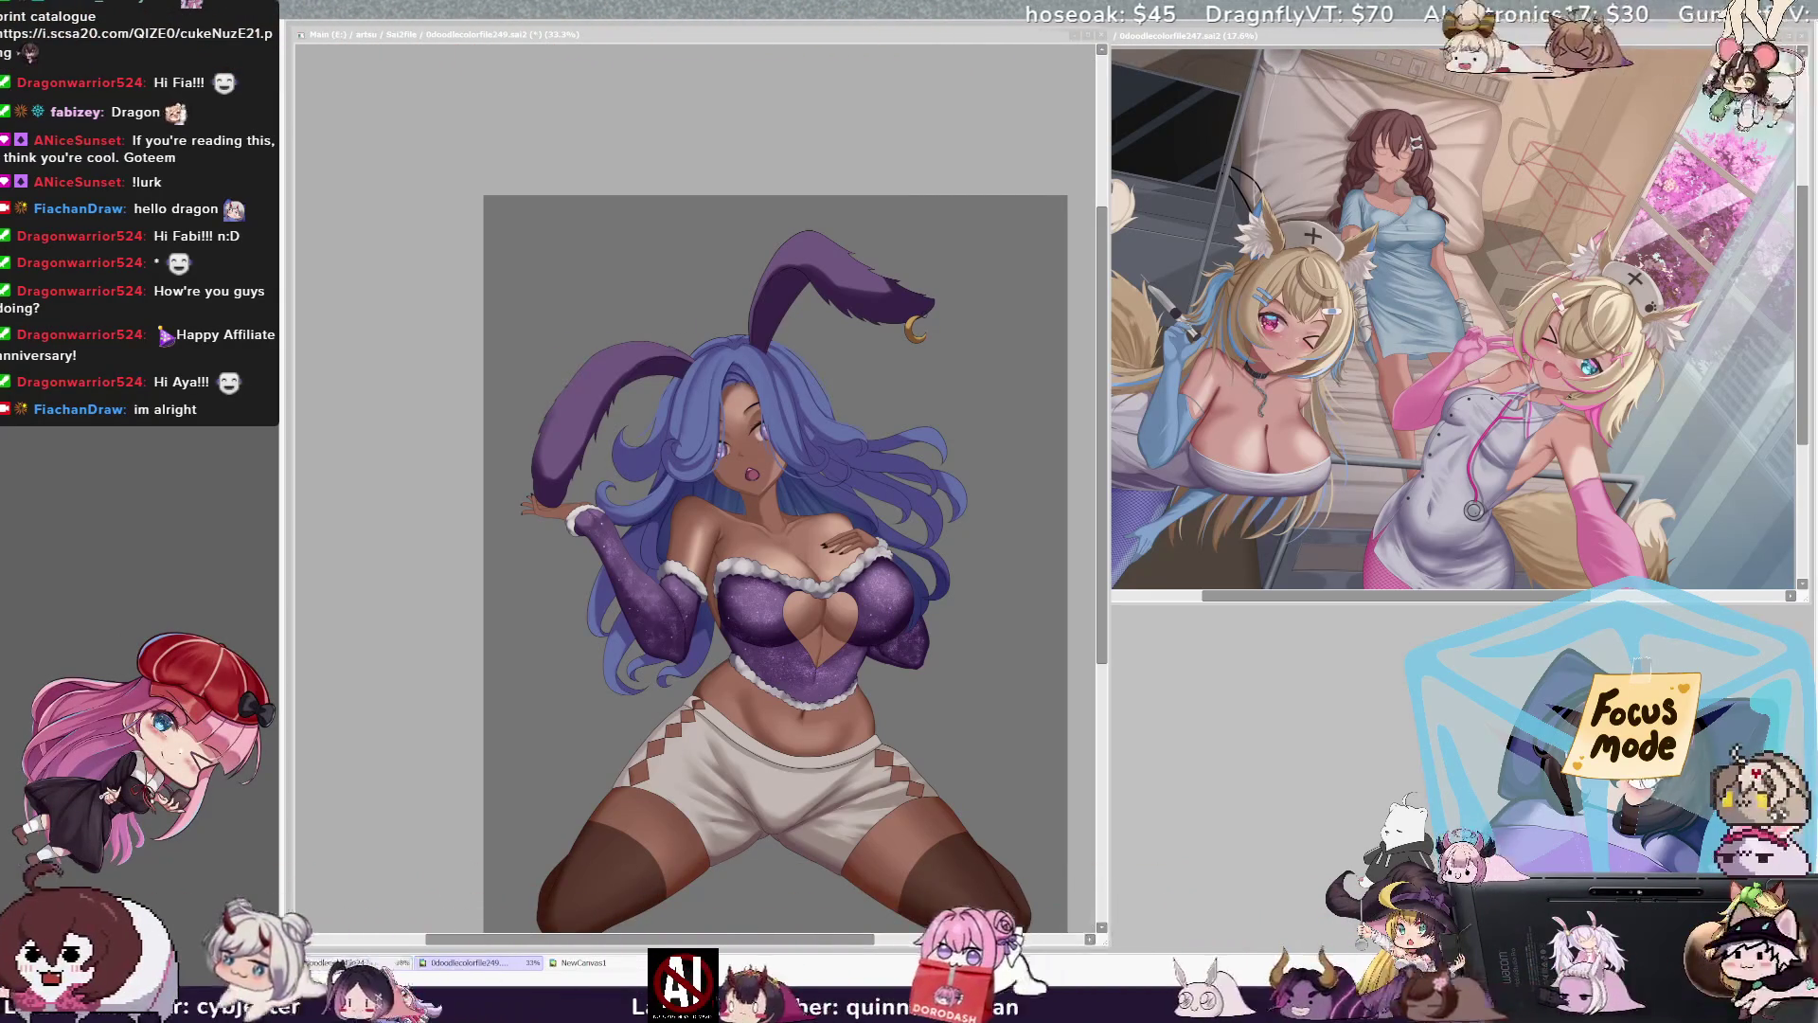
scroll(851, 402, "down", 2)
scroll(851, 402, "up", 3)
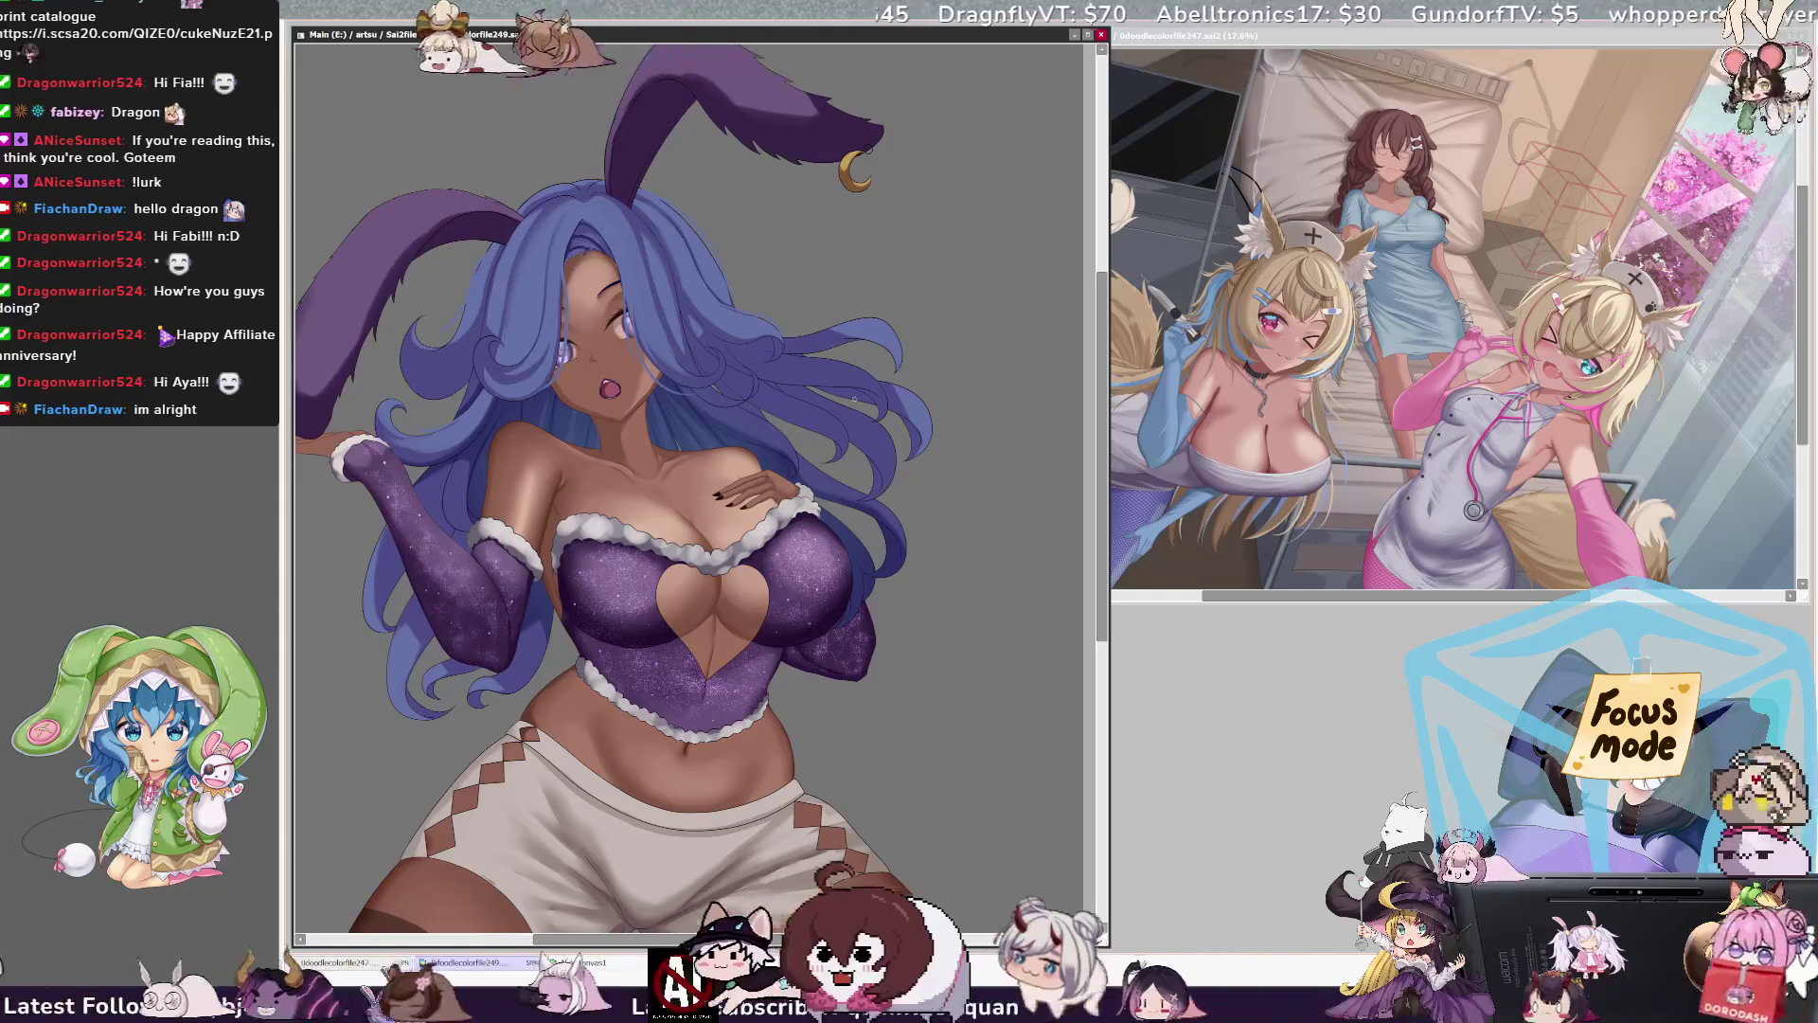
scroll(854, 398, "down", 2)
scroll(854, 397, "up", 3)
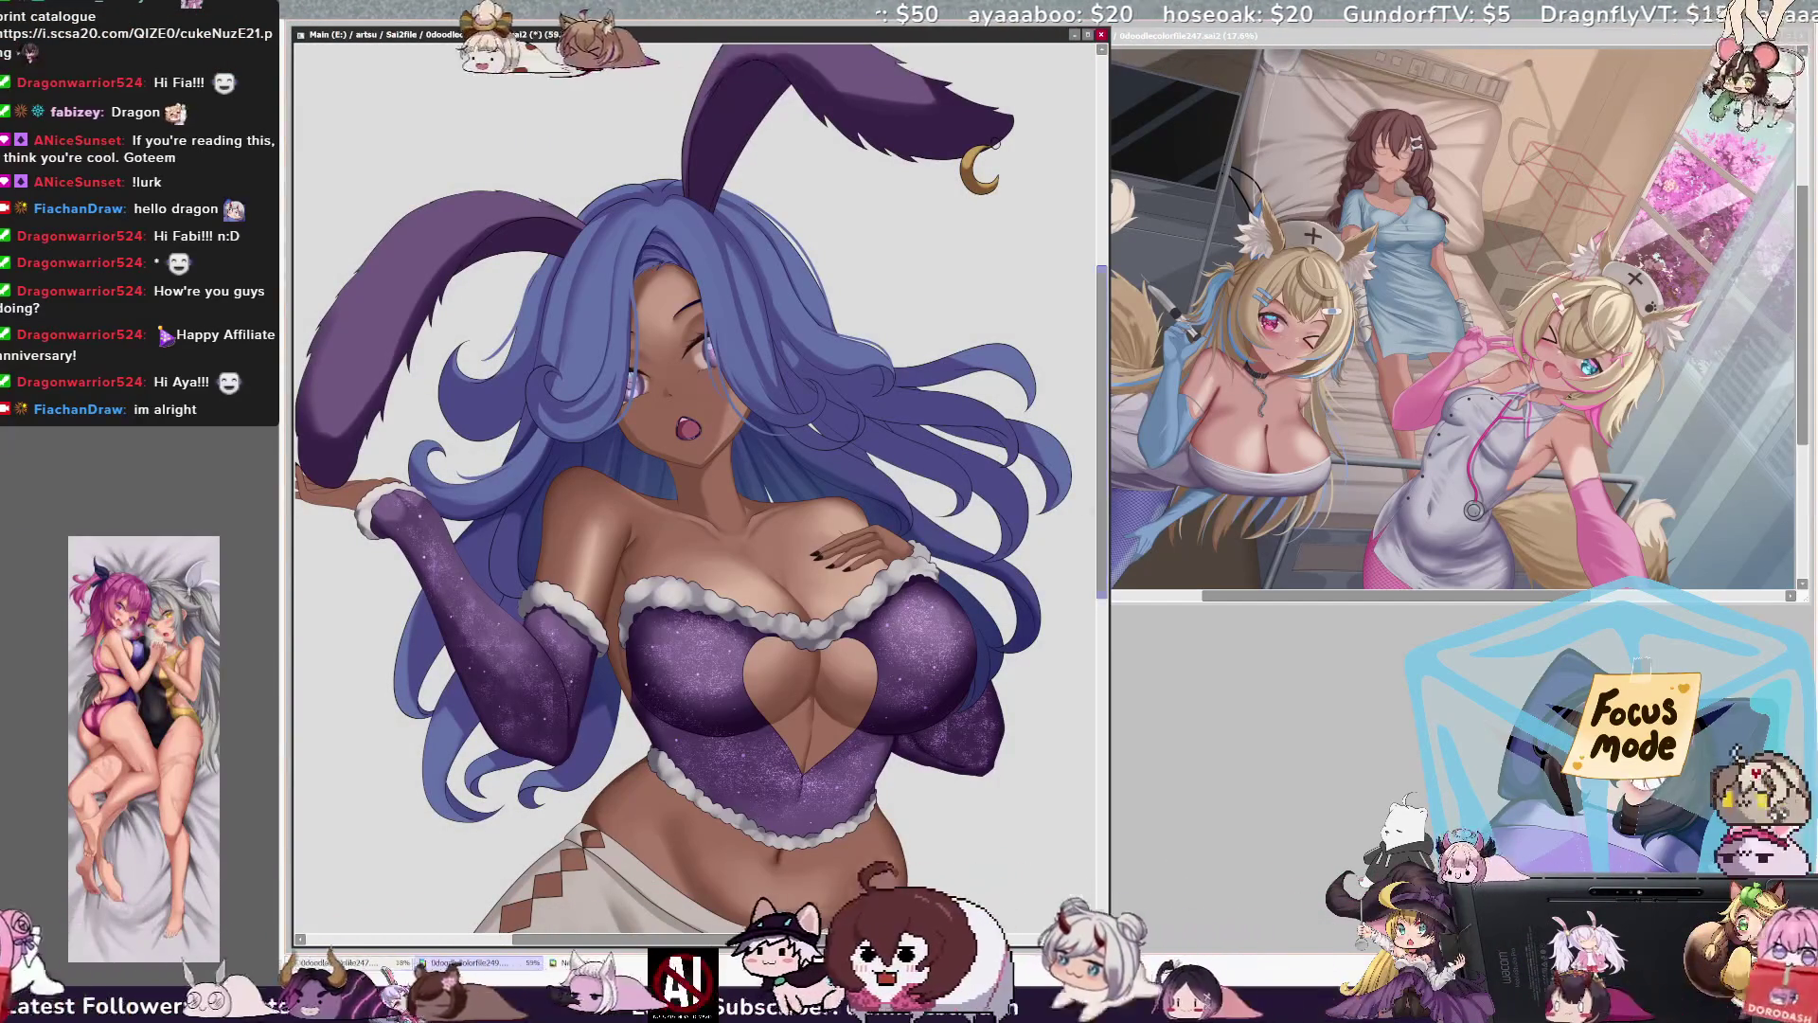
left_click_drag(427, 629, 602, 634)
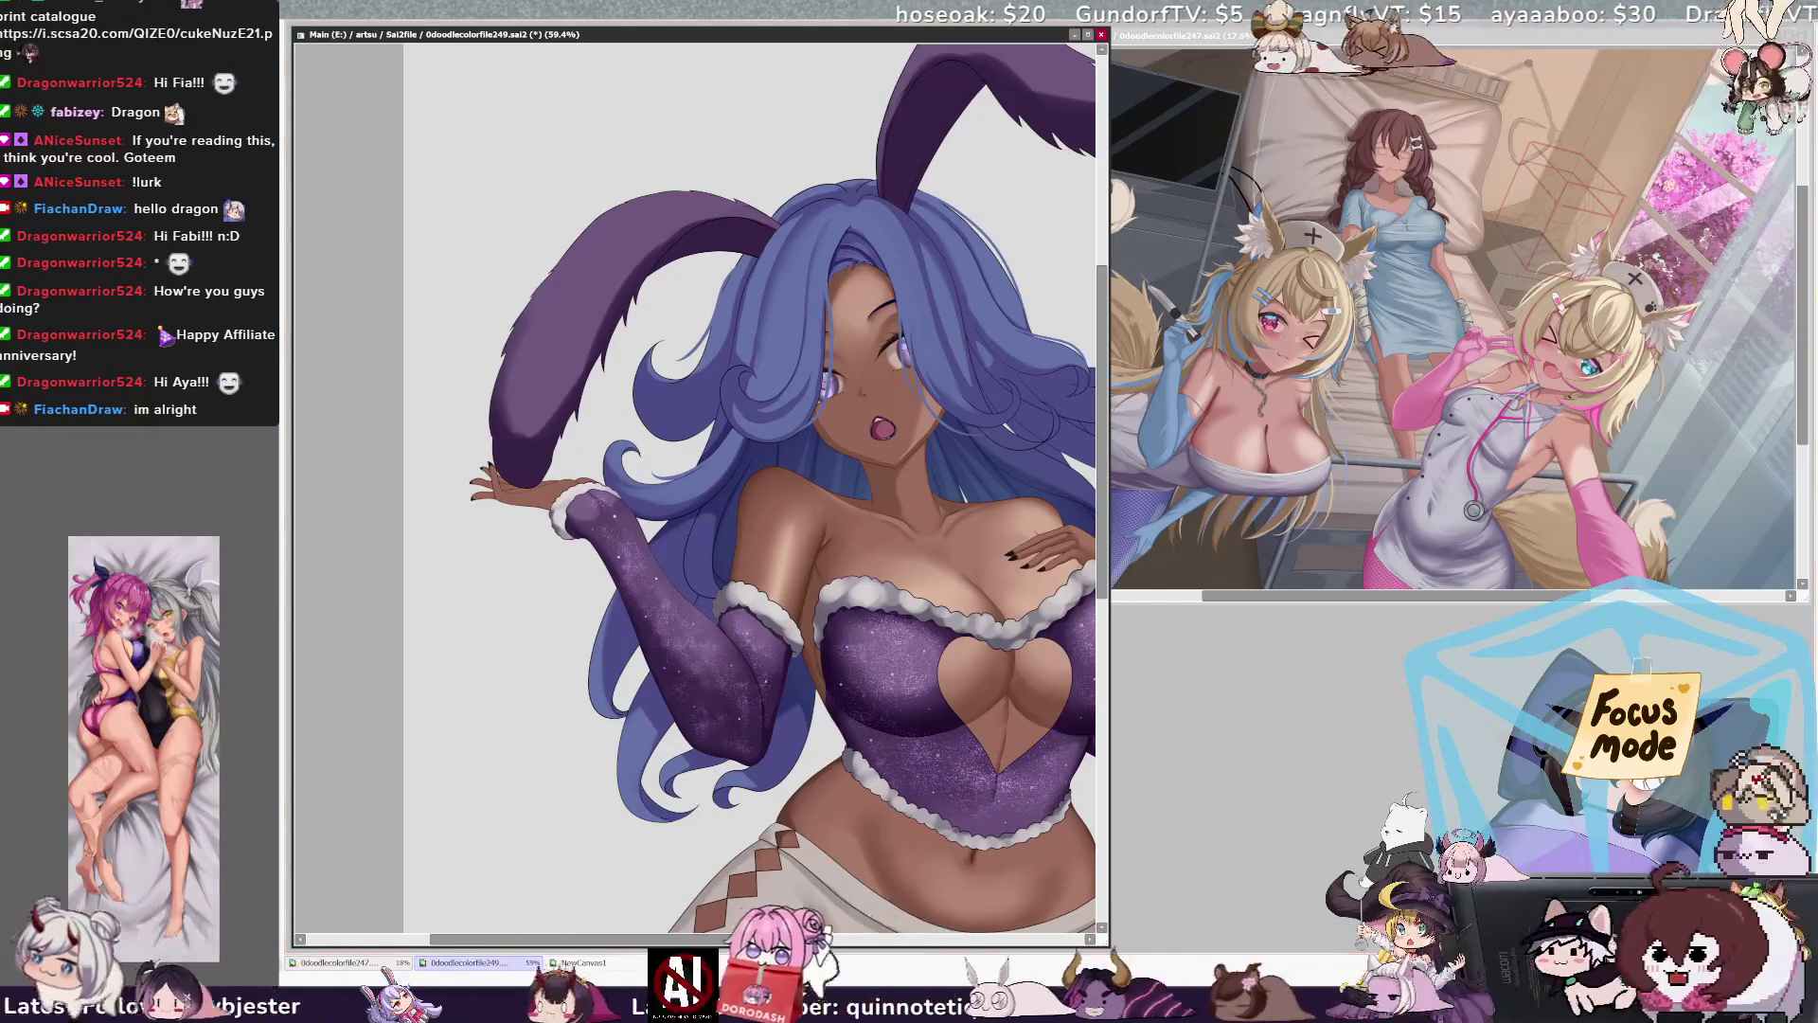
left_click(618, 629, "ctrl+shift")
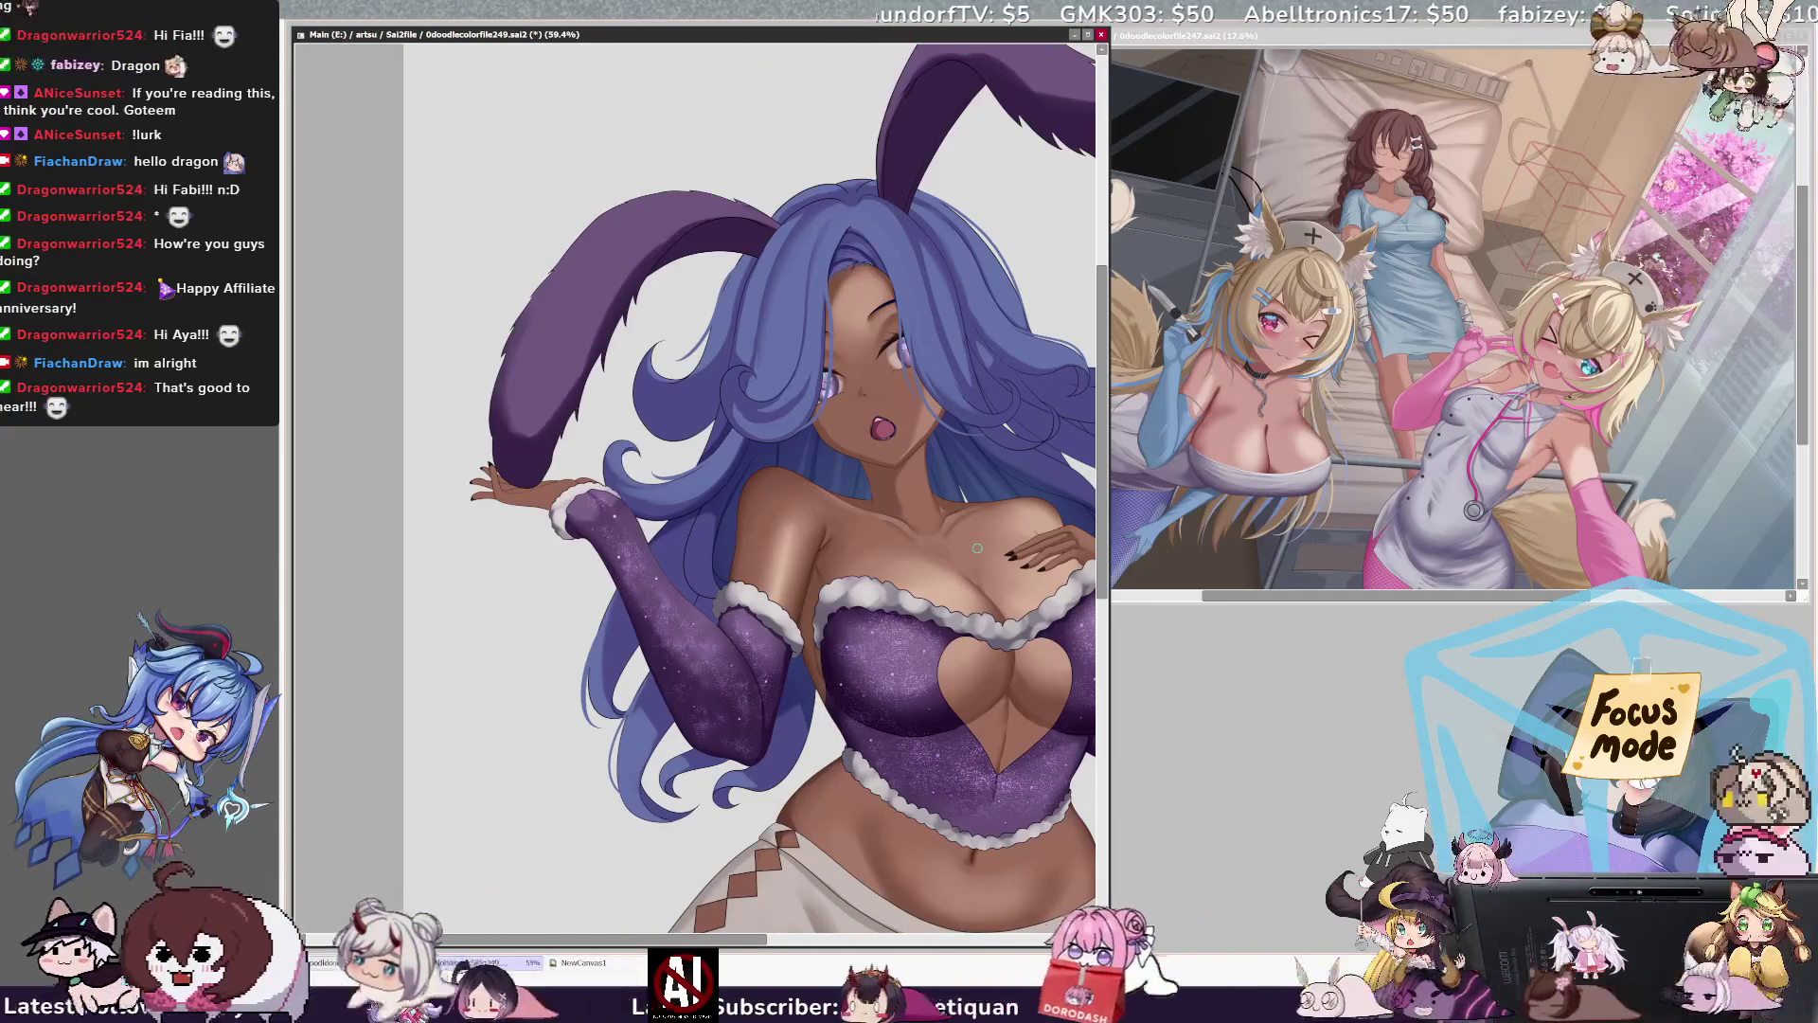
scroll(990, 531, "right", 5)
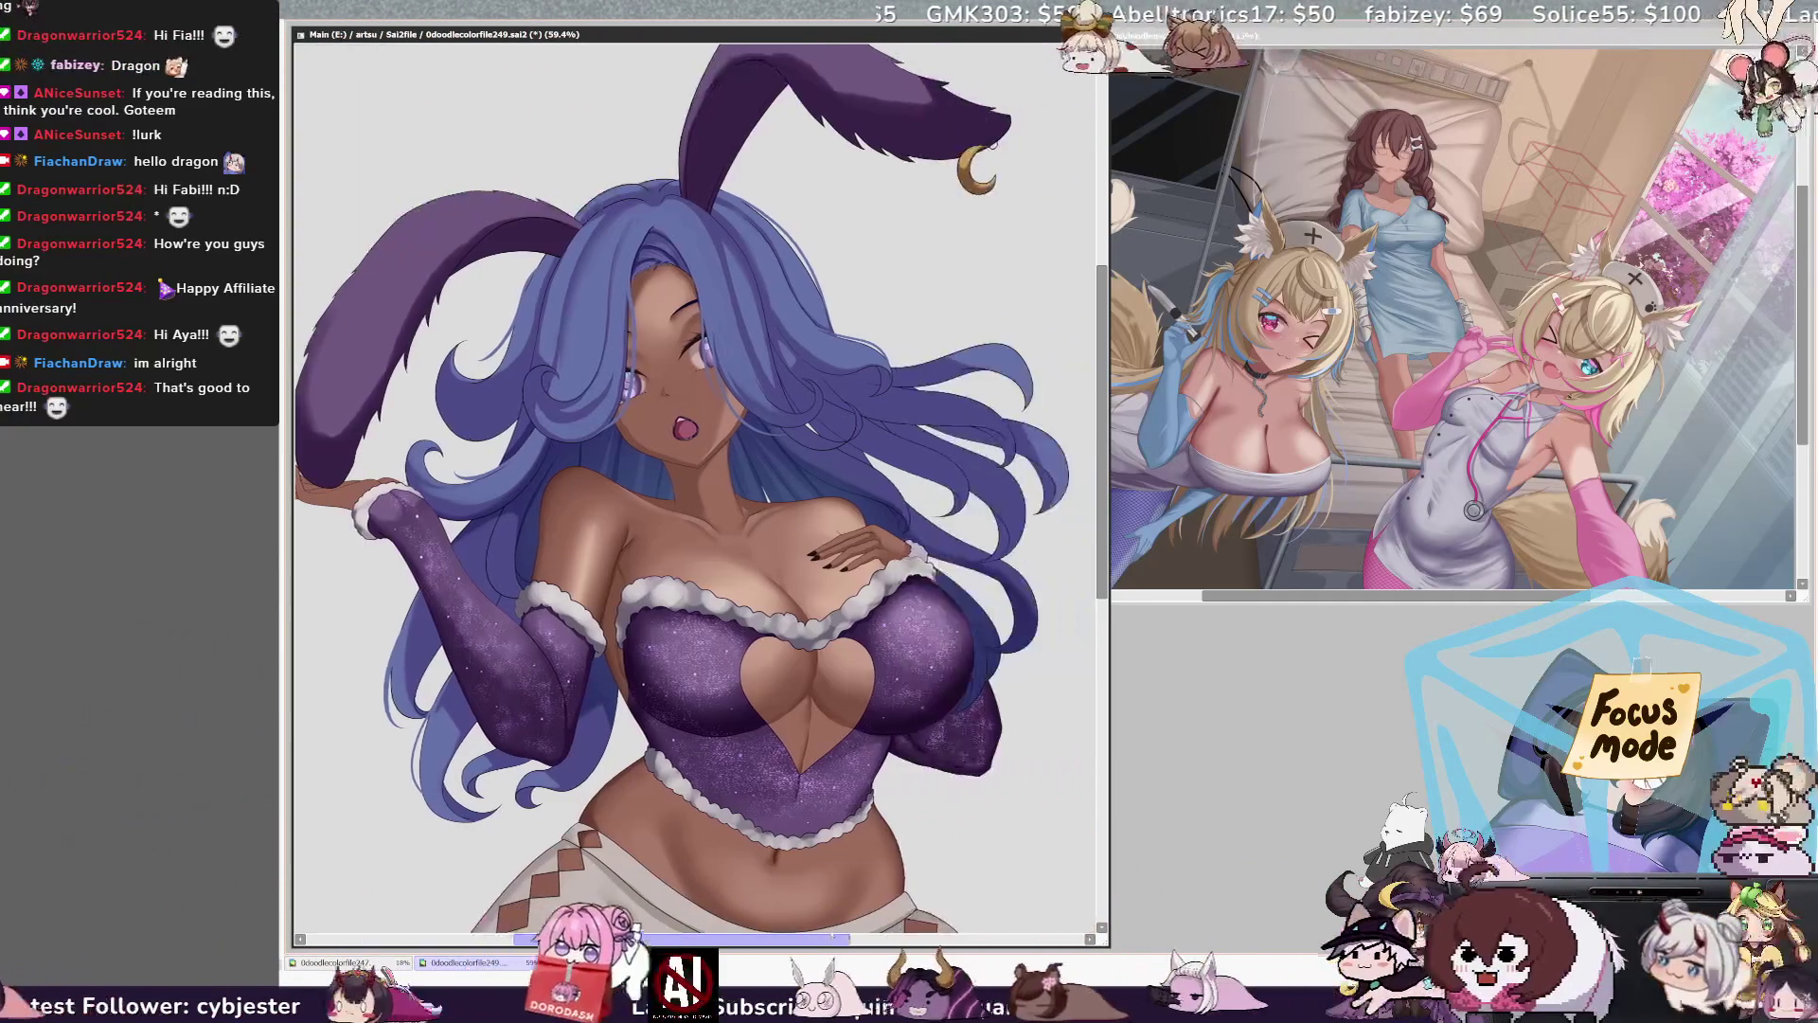
scroll(1105, 495, "up", 1)
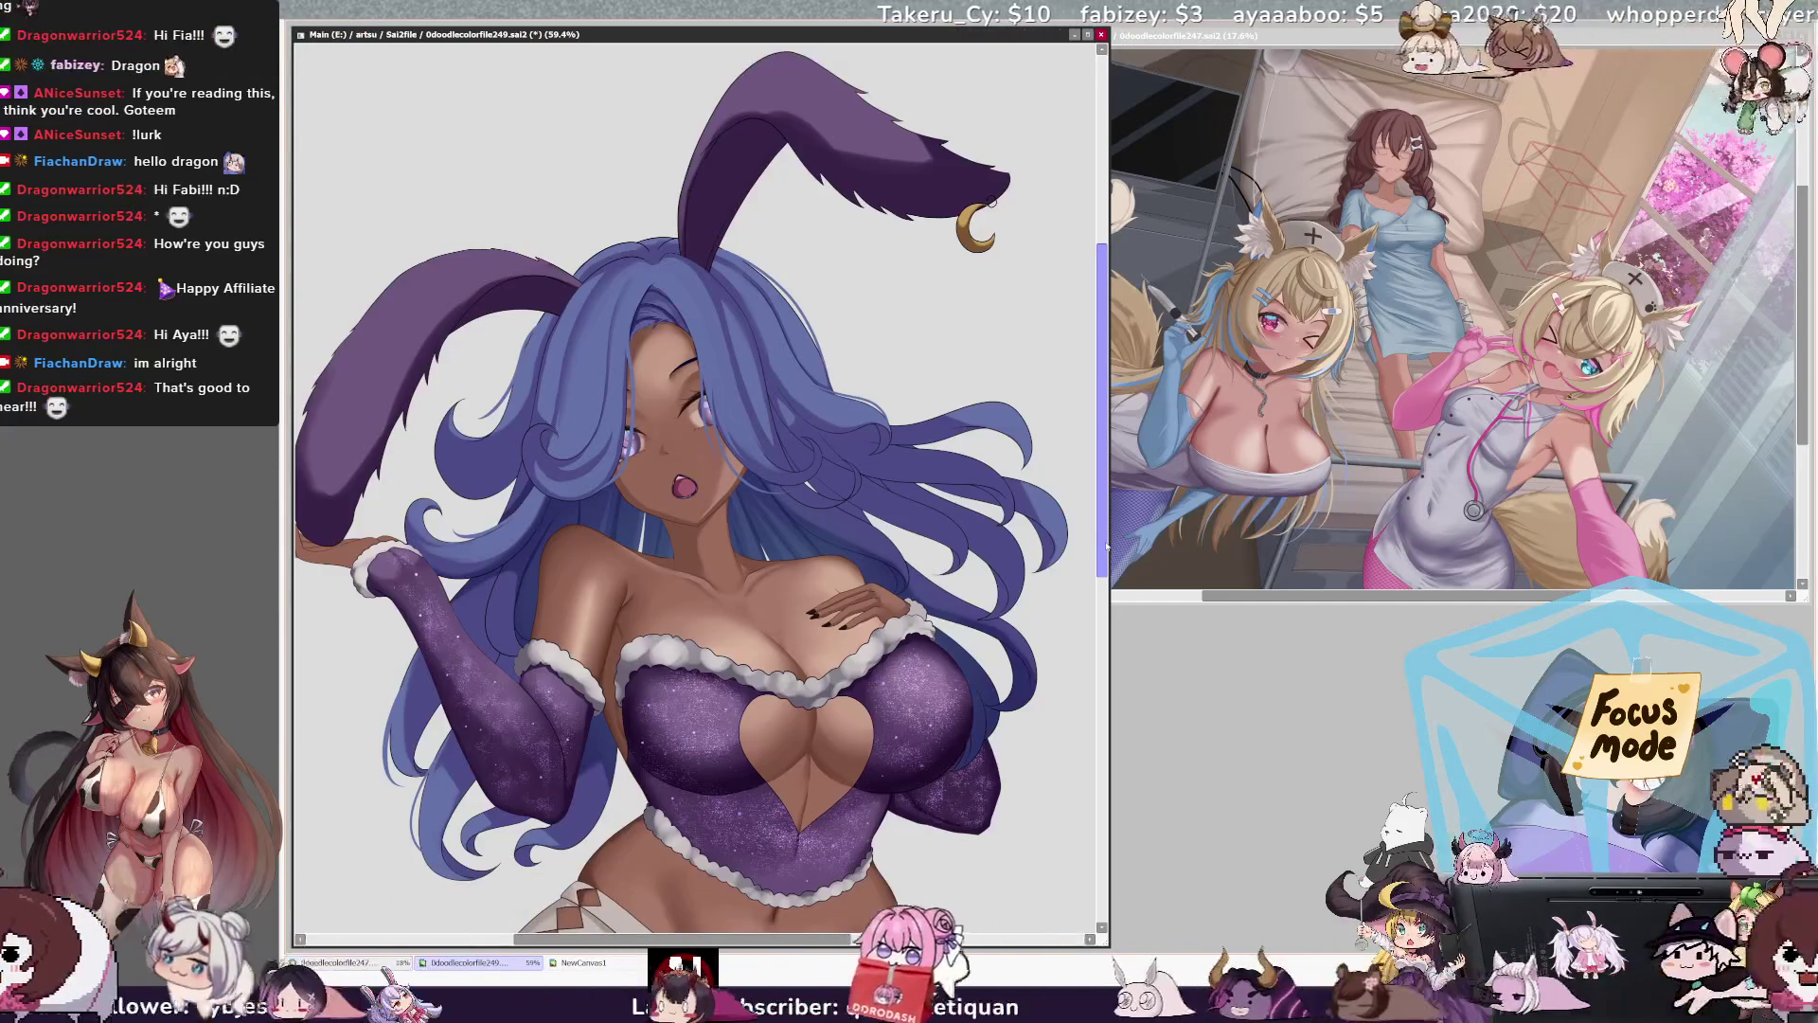
key("h")
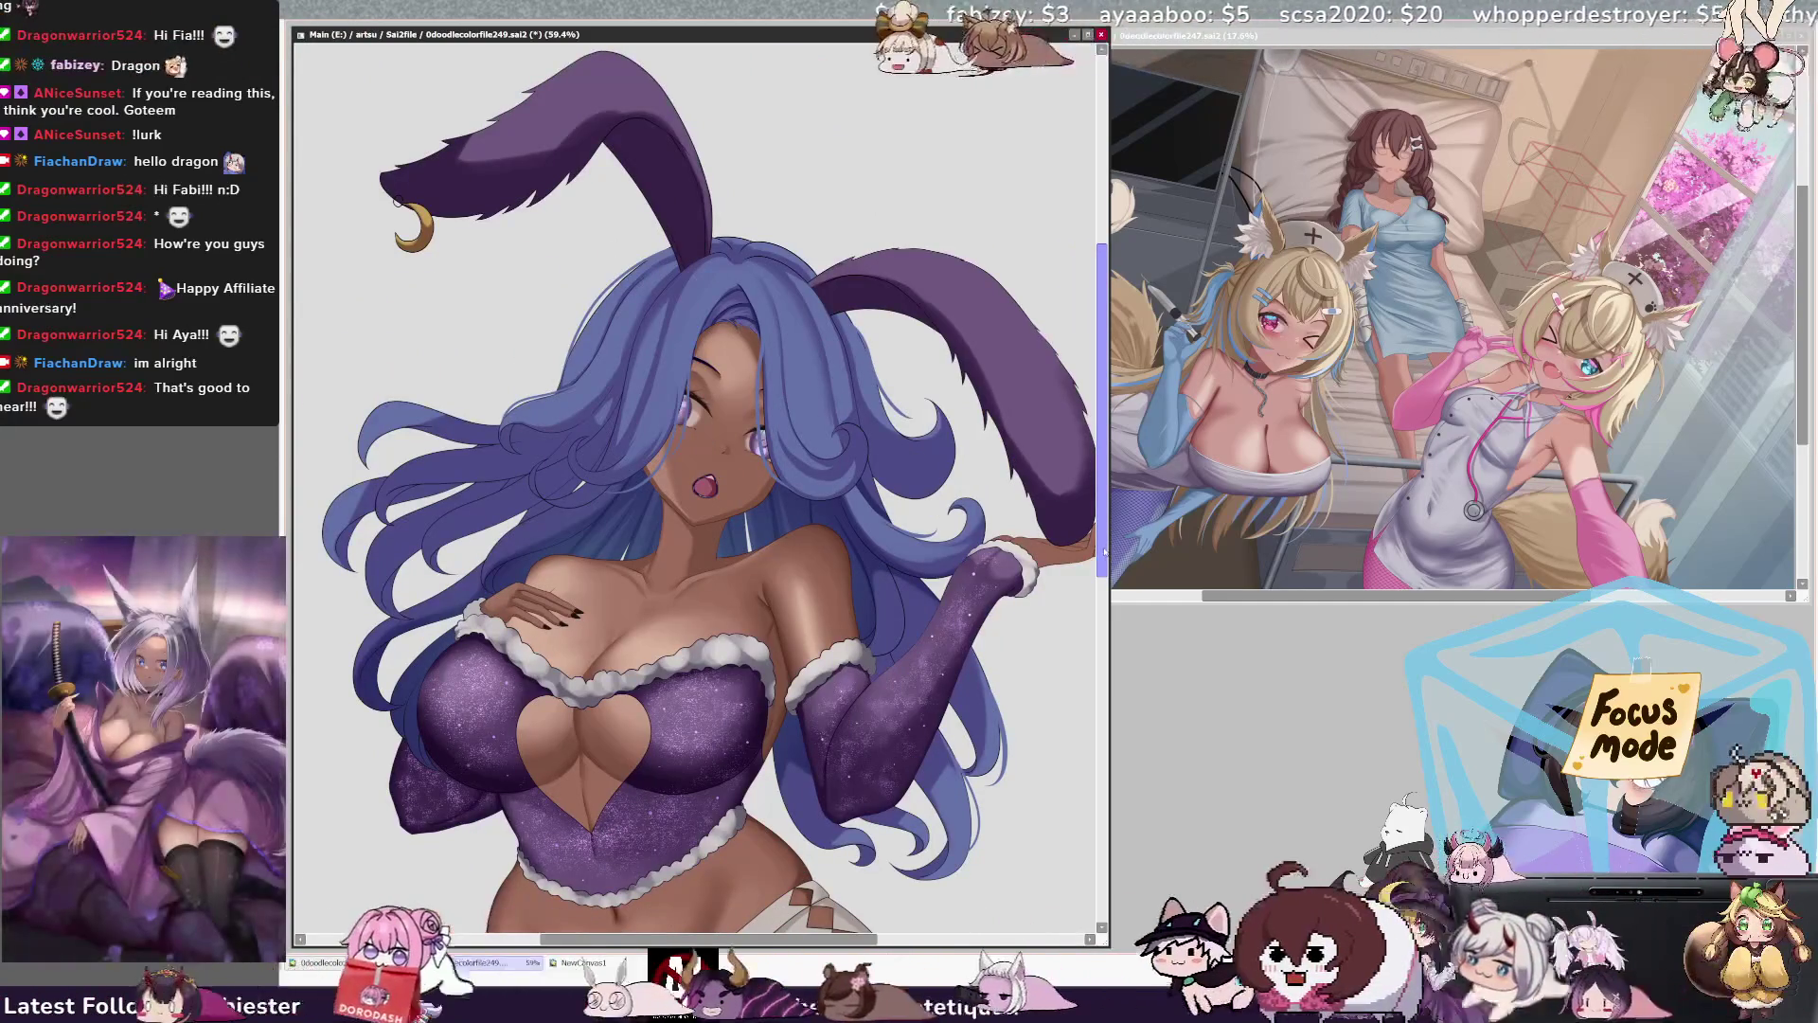
key("h")
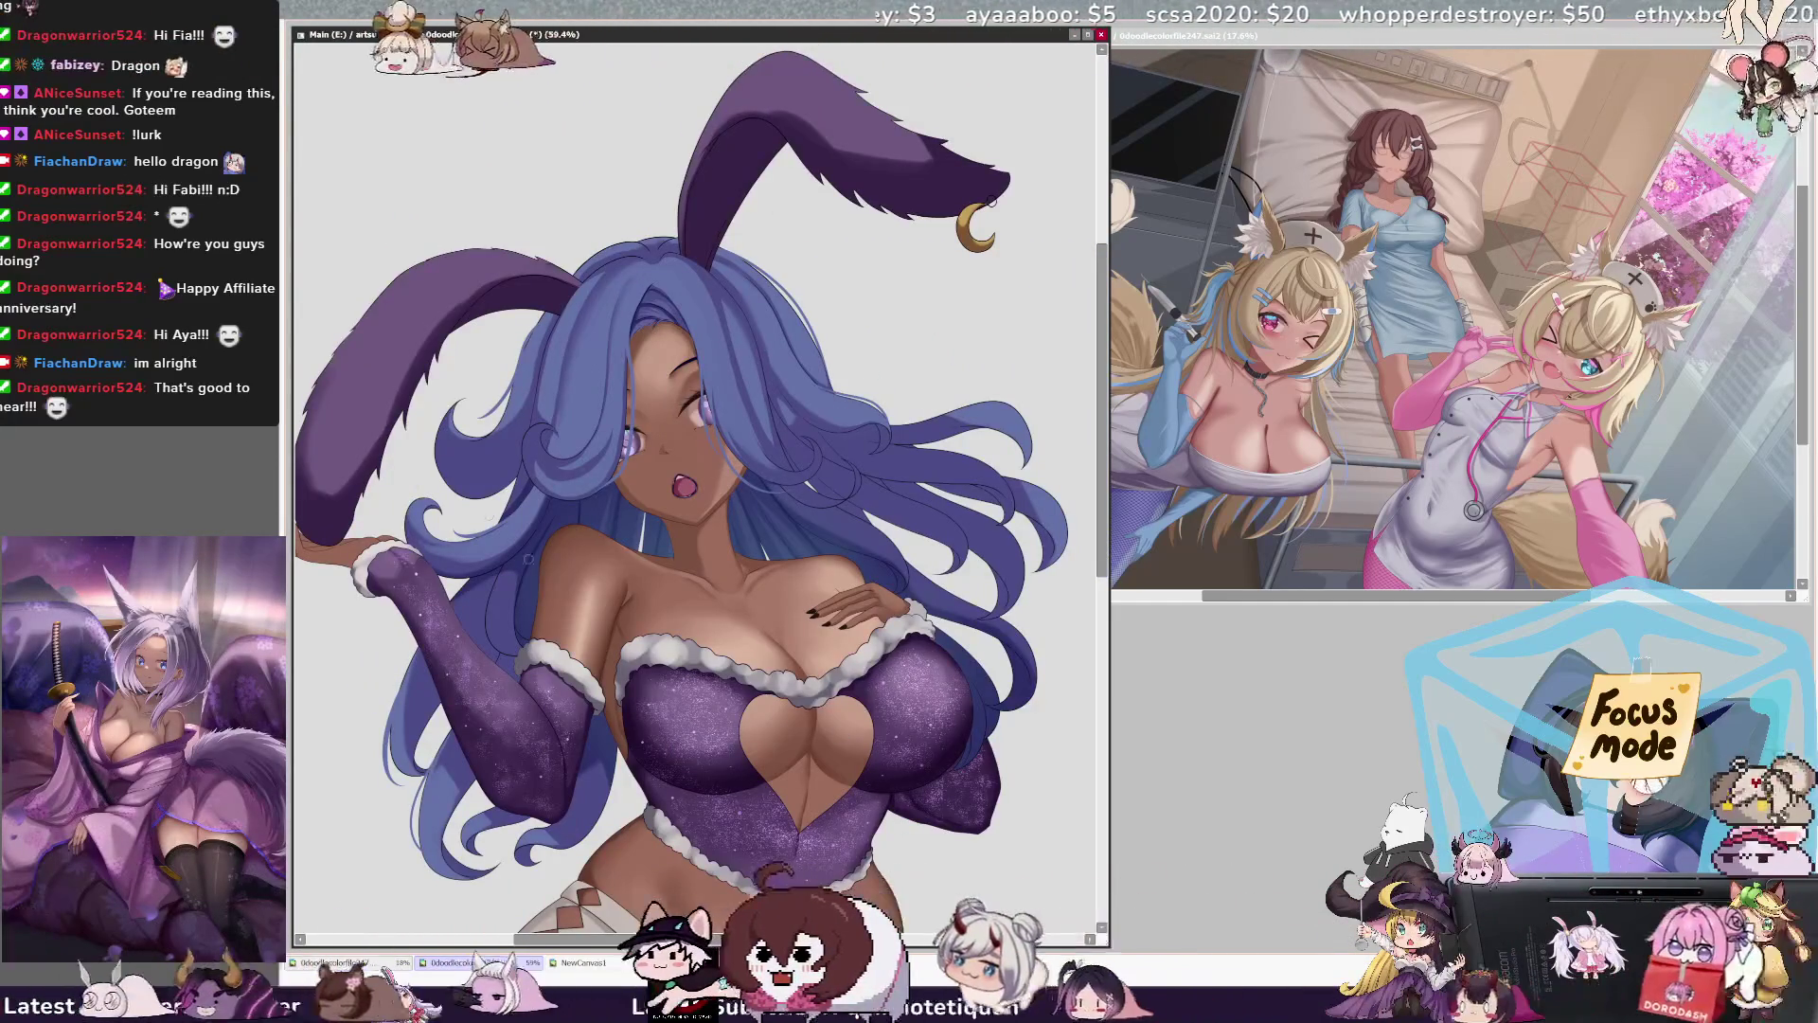
scroll(681, 474, "up", 5)
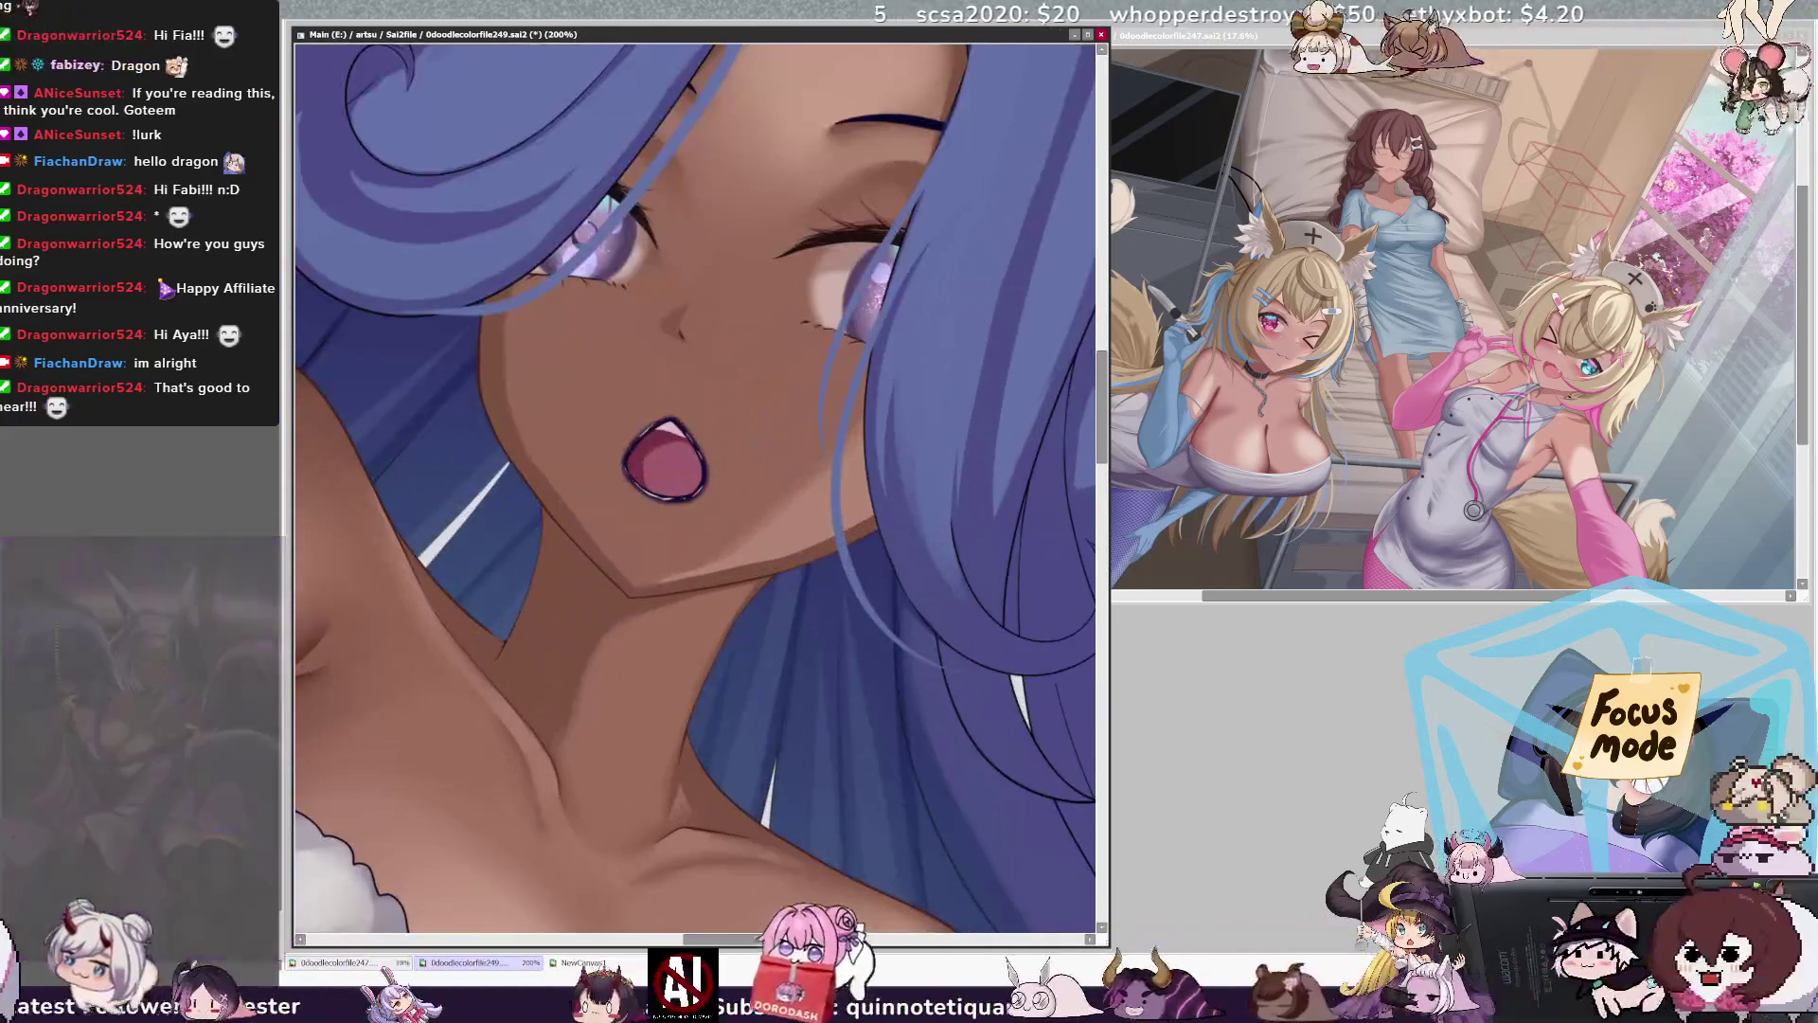
left_click_drag(1018, 610, 560, 571)
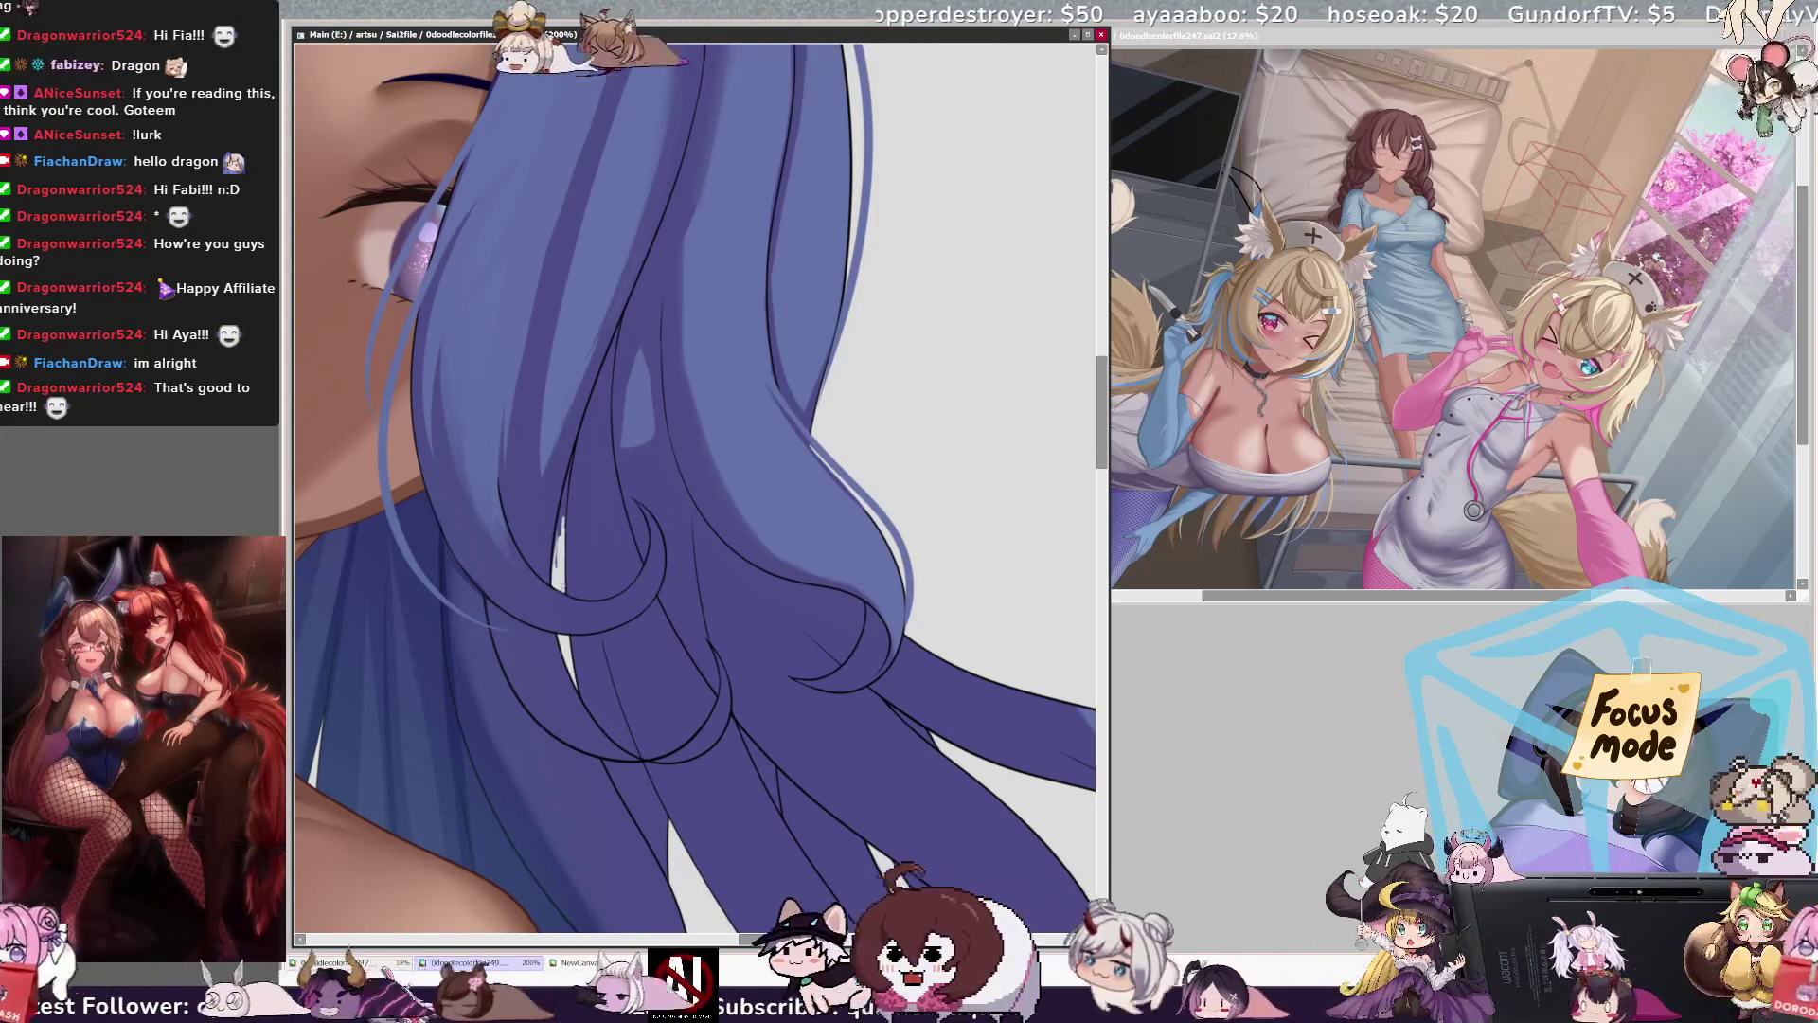
Step: Paint thin bright highlight strands between the blue-purple hair locks below the face, redoing the first stroke
left_click_drag(557, 565, 566, 500)
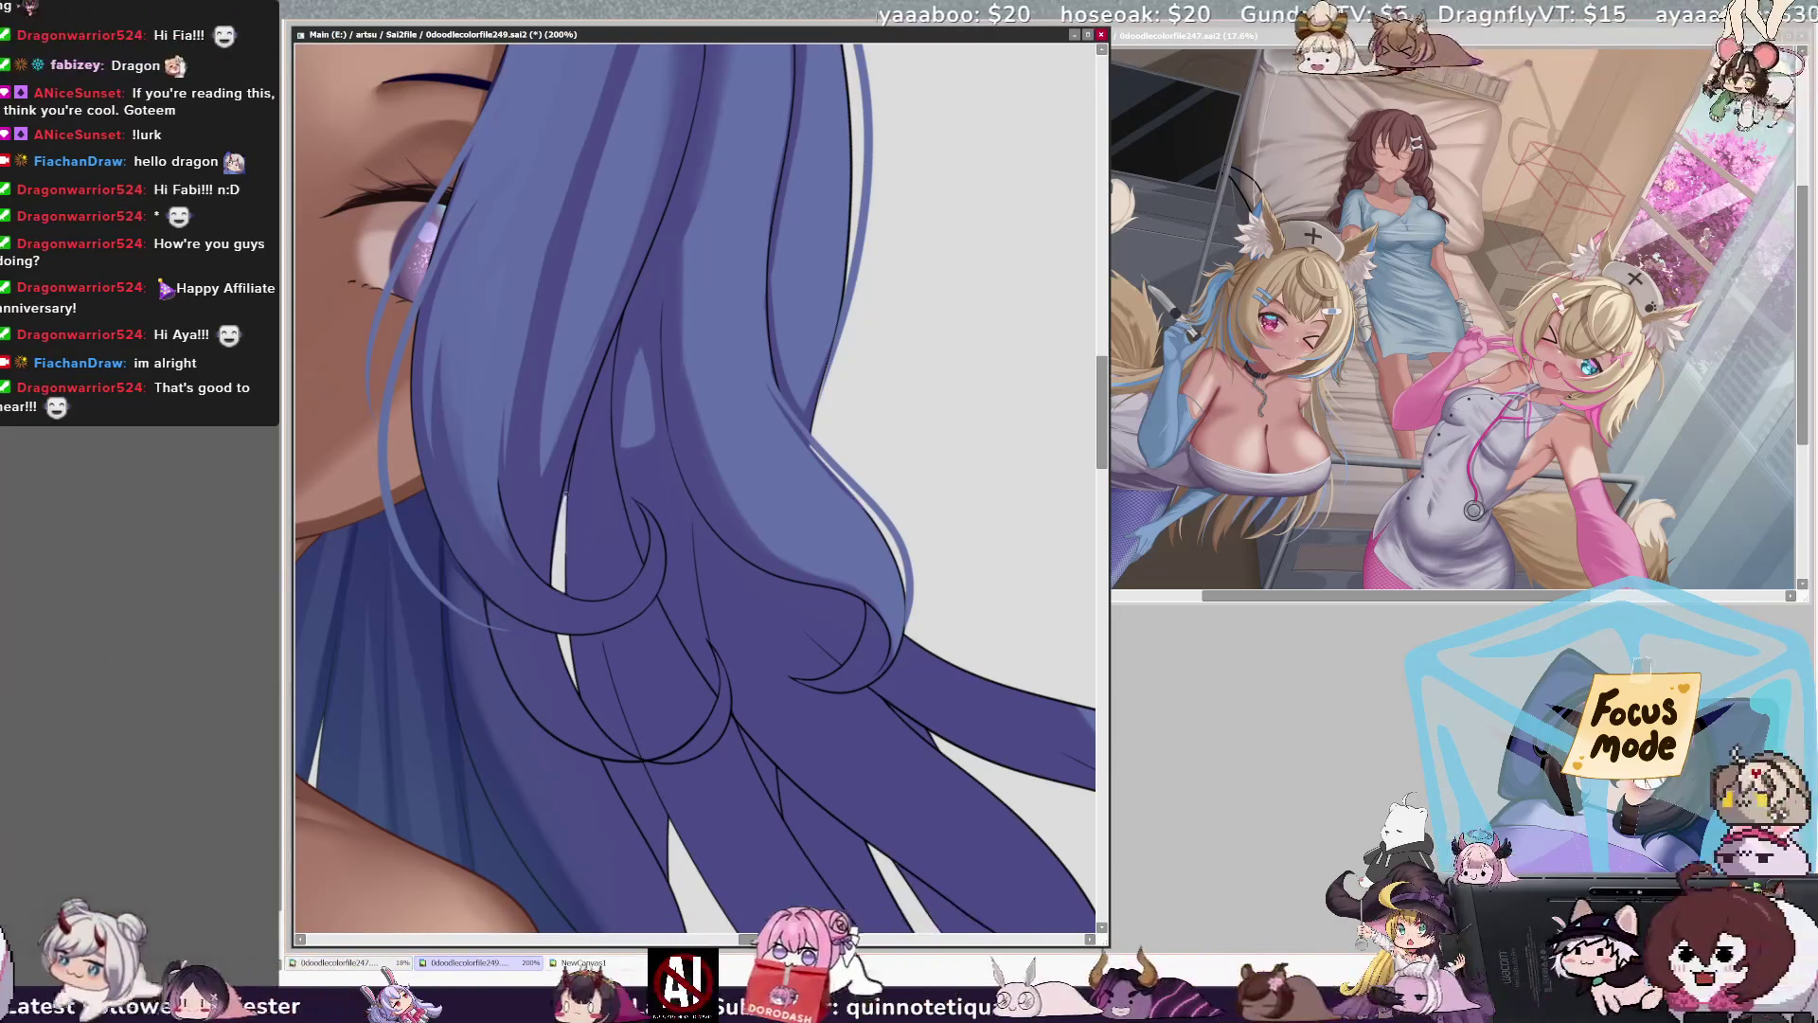
key("ctrl+z")
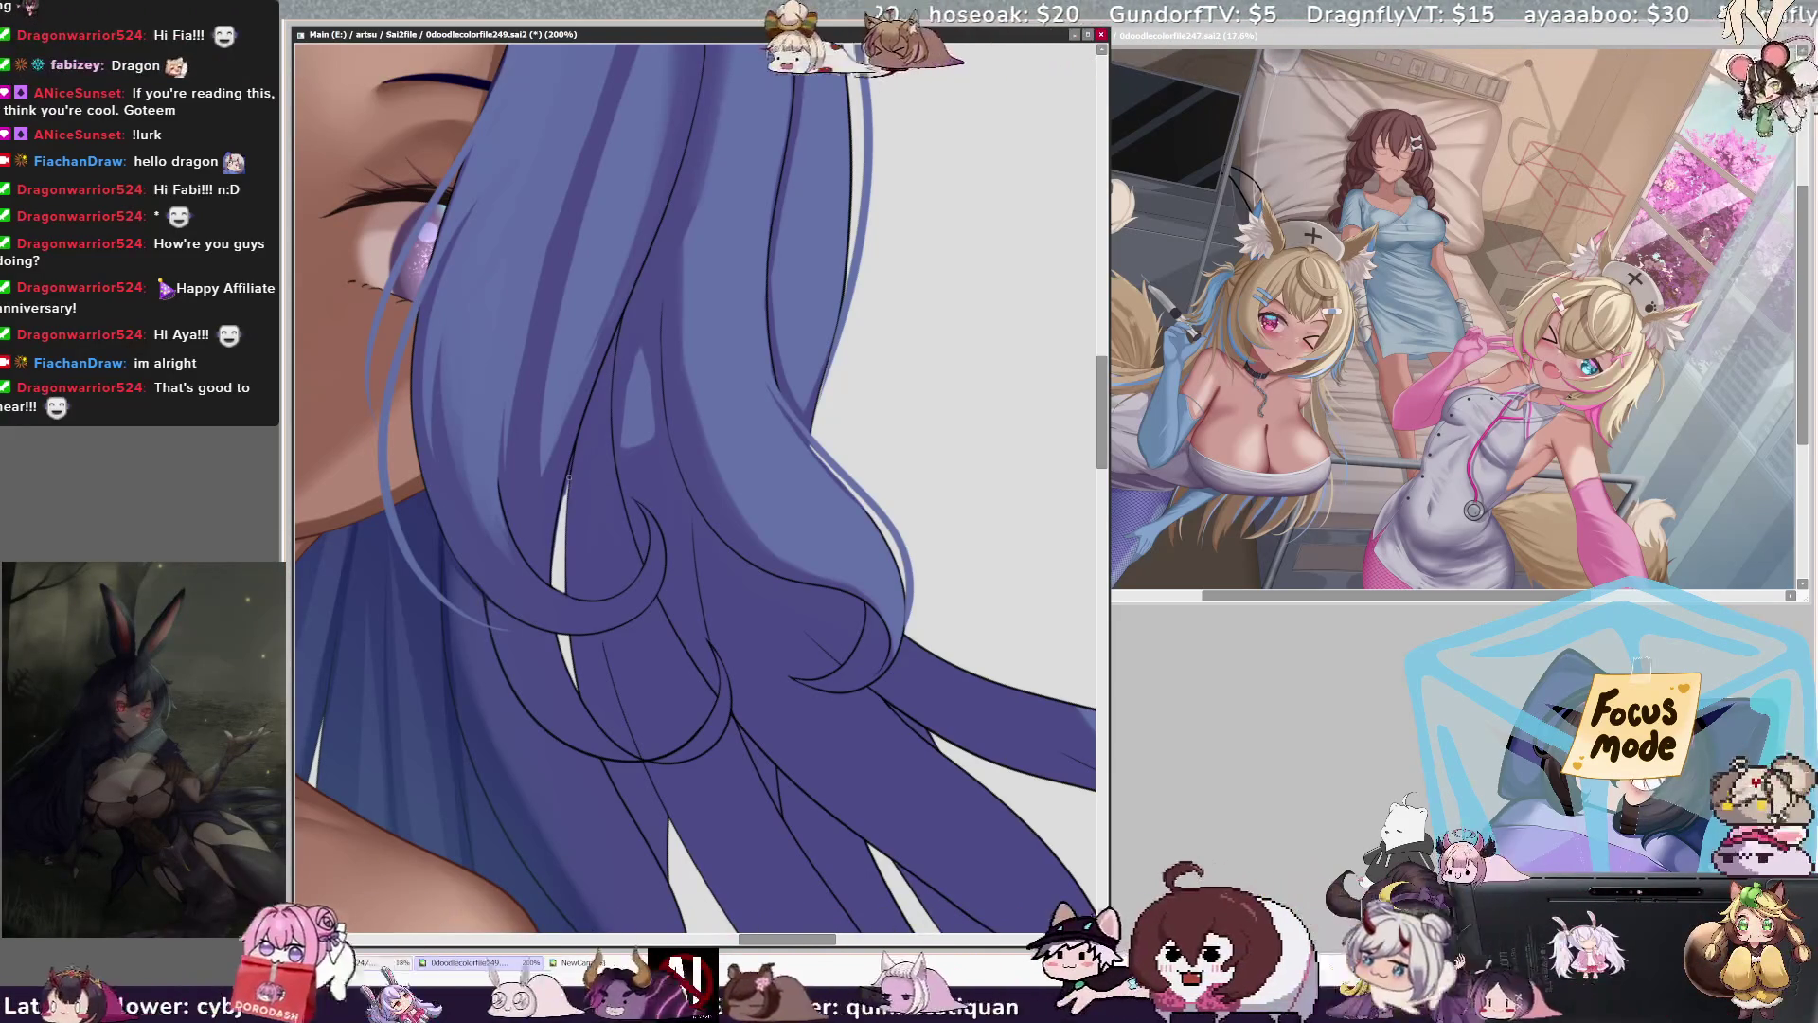
left_click_drag(564, 508, 570, 460)
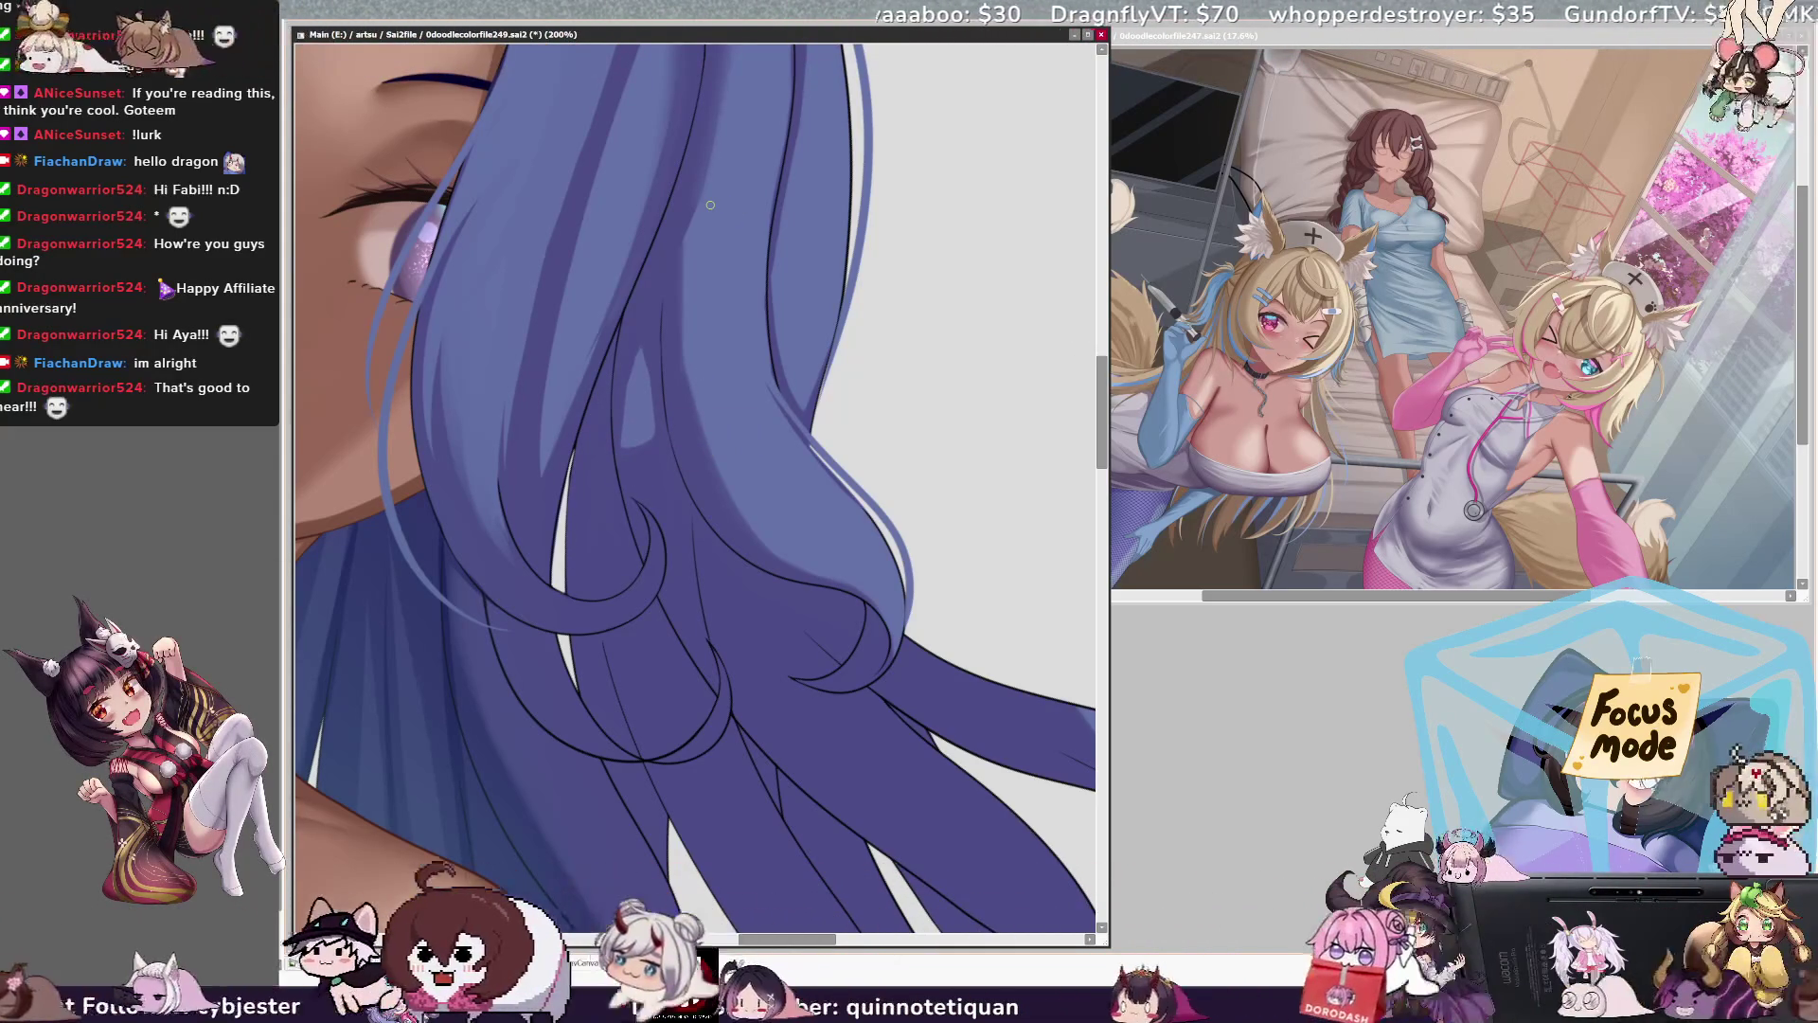
key("ctrl+minus")
key("ctrl+minus")
key("ctrl+minus")
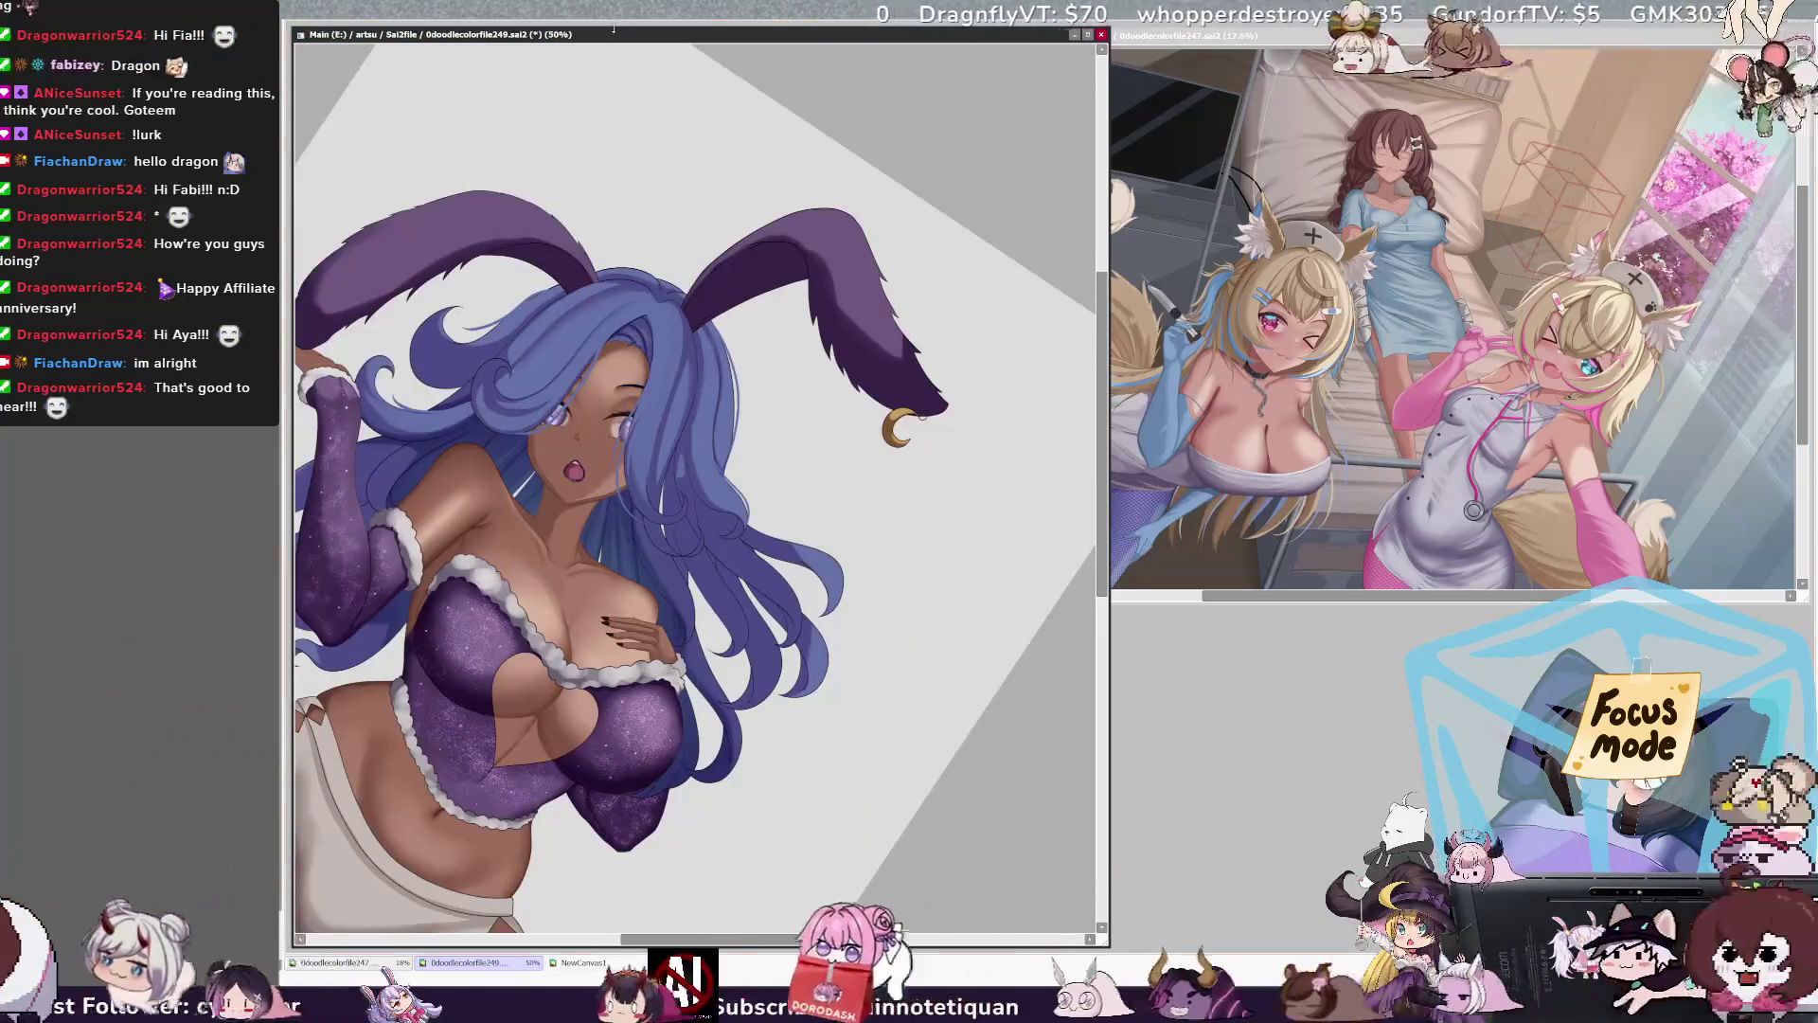
key("Home")
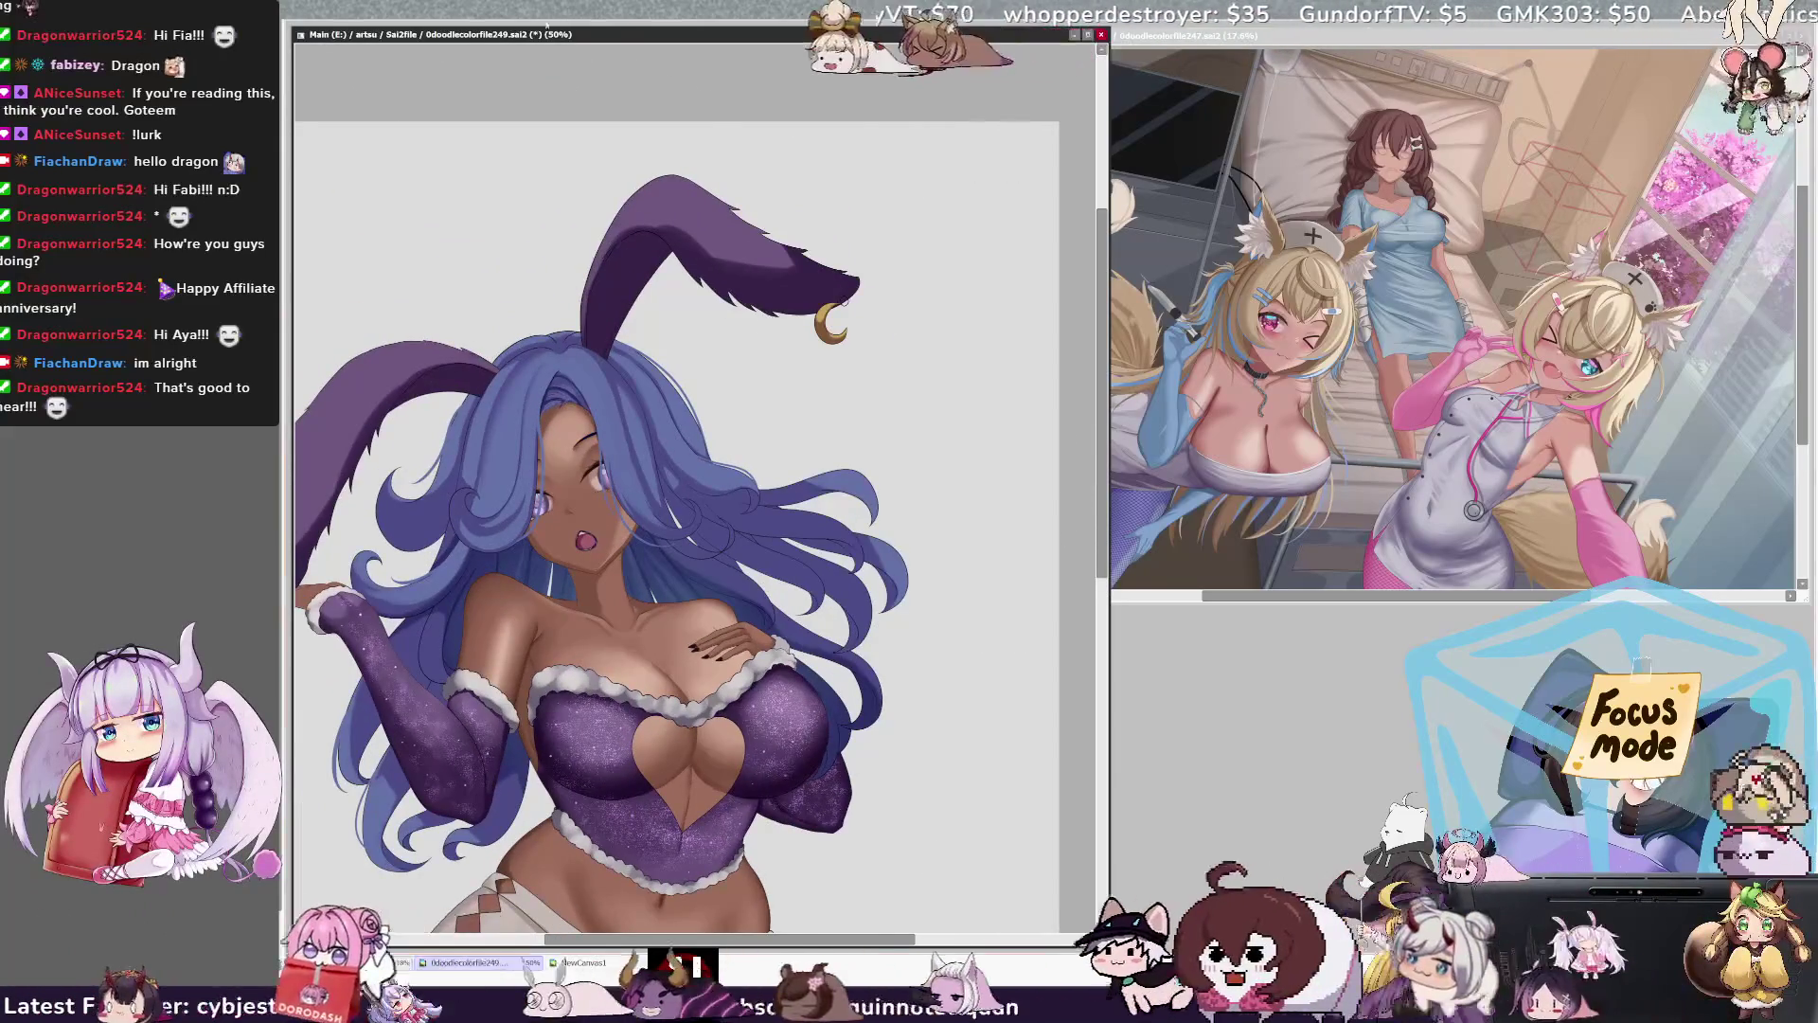
key("ctrl+plus")
key("ctrl+plus")
key("ctrl+plus")
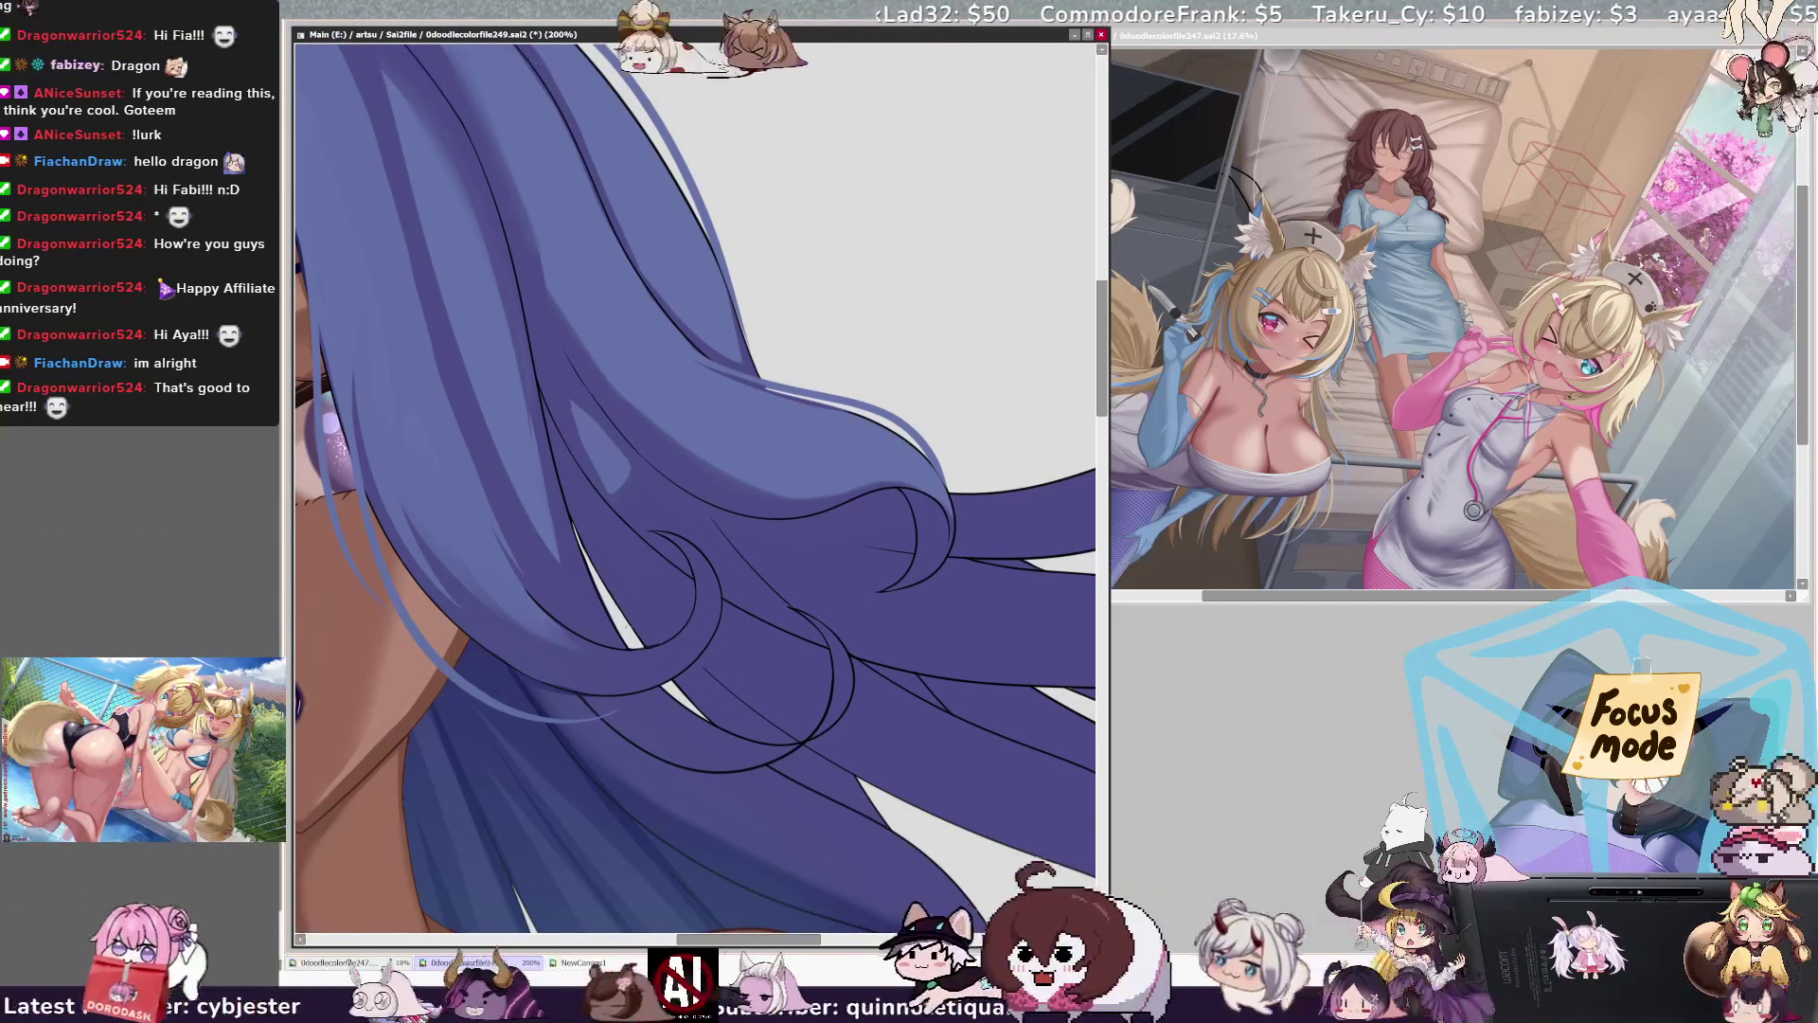
scroll(685, 644, "down", 3)
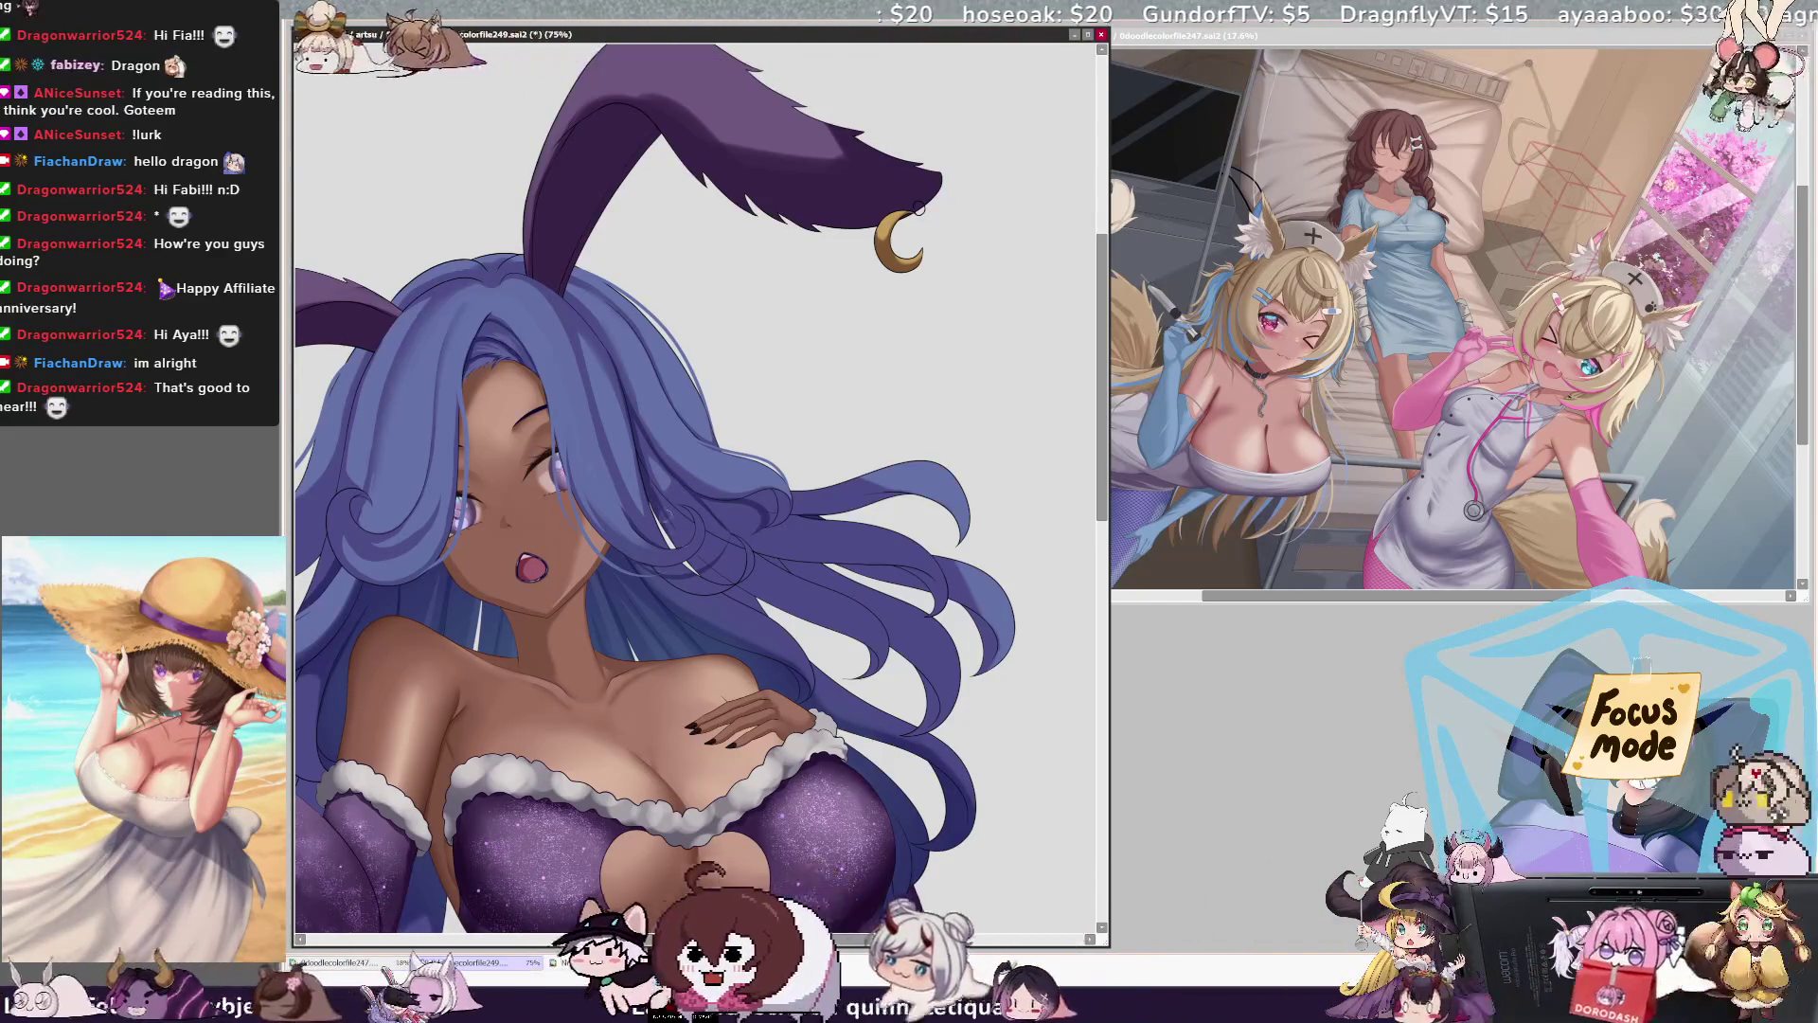
Step: Shrink the brush to size 31 and rotate the canvas to a comfortable angle for hair detailing
key("bracketleft")
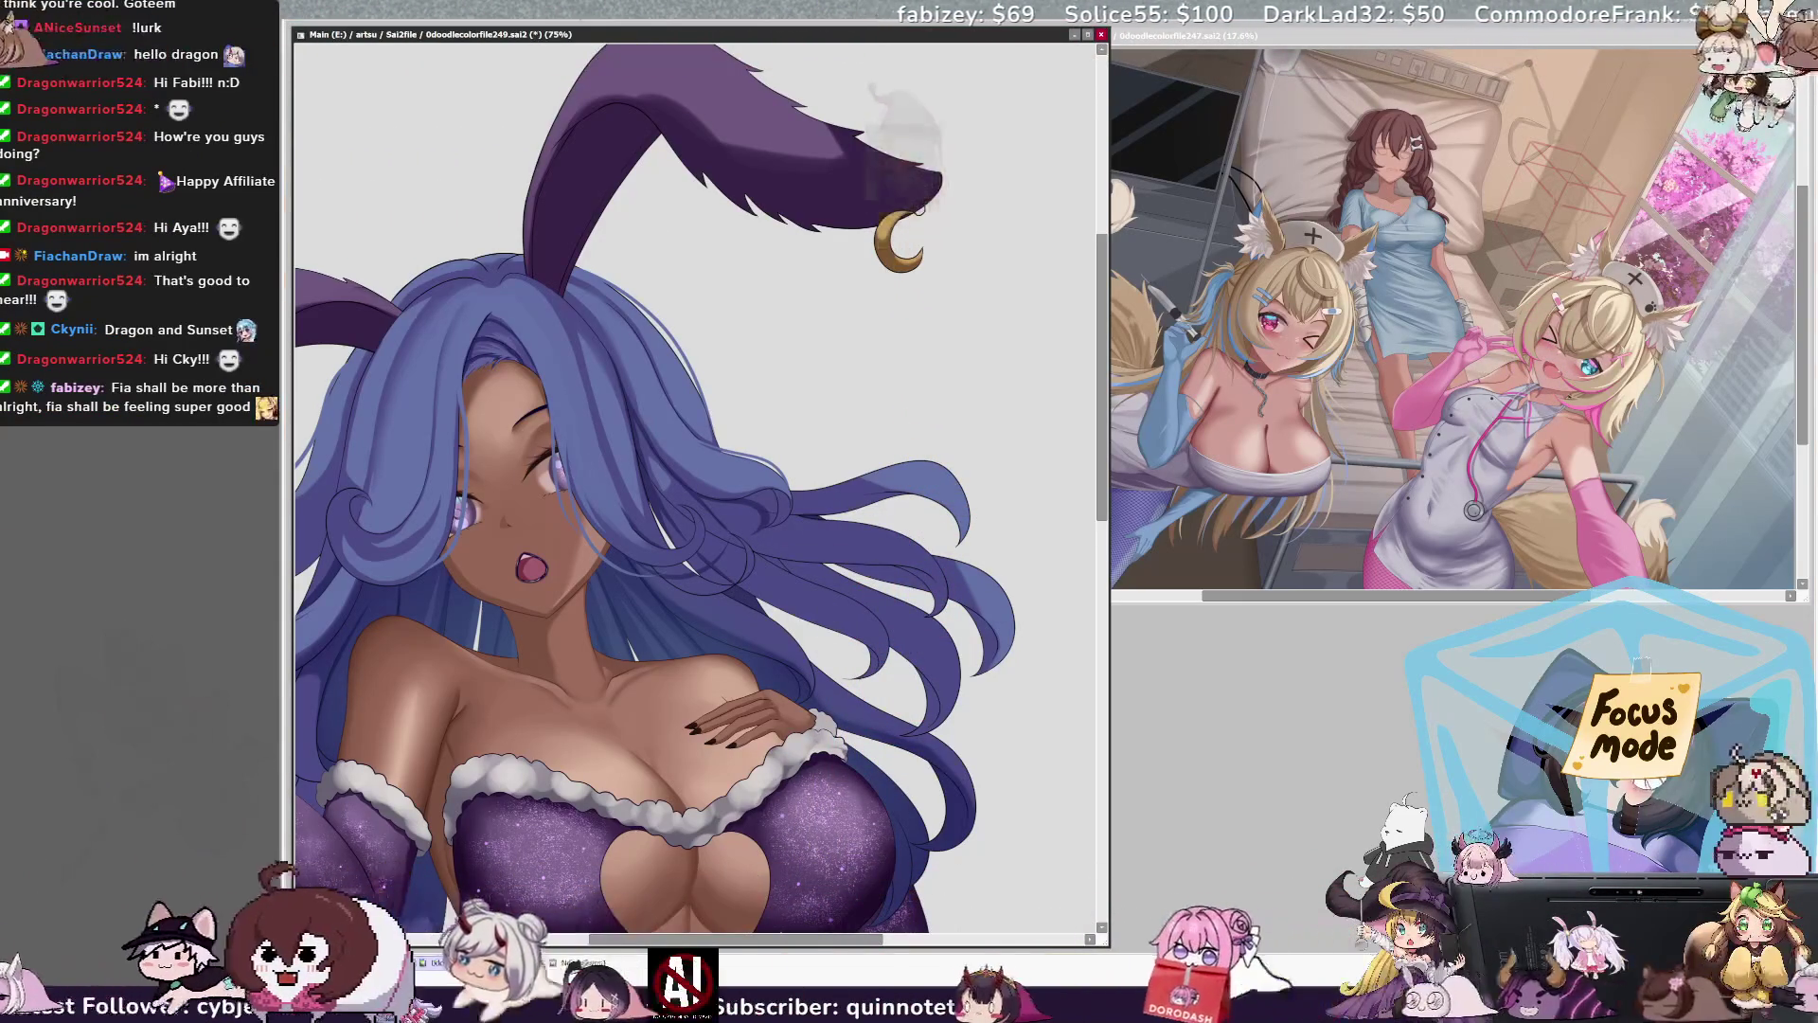
key("End")
key("End")
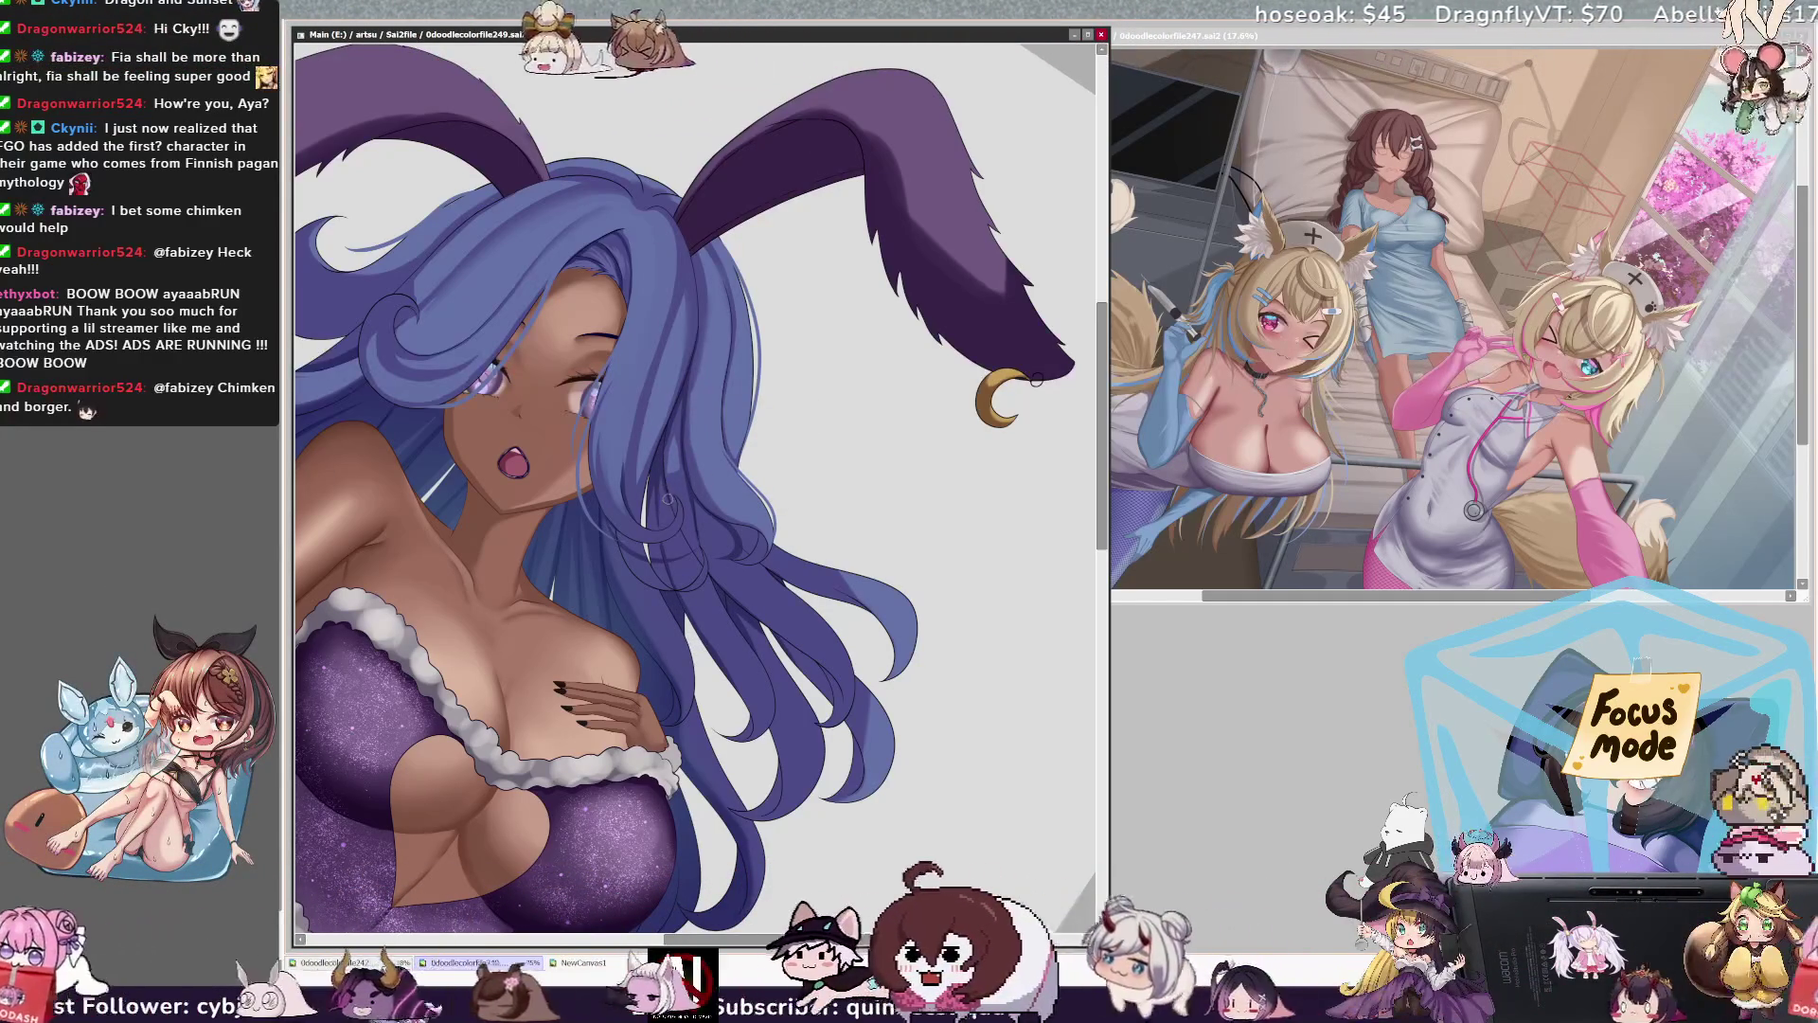
left_click_drag(1037, 379, 967, 258)
key("ctrl+minus")
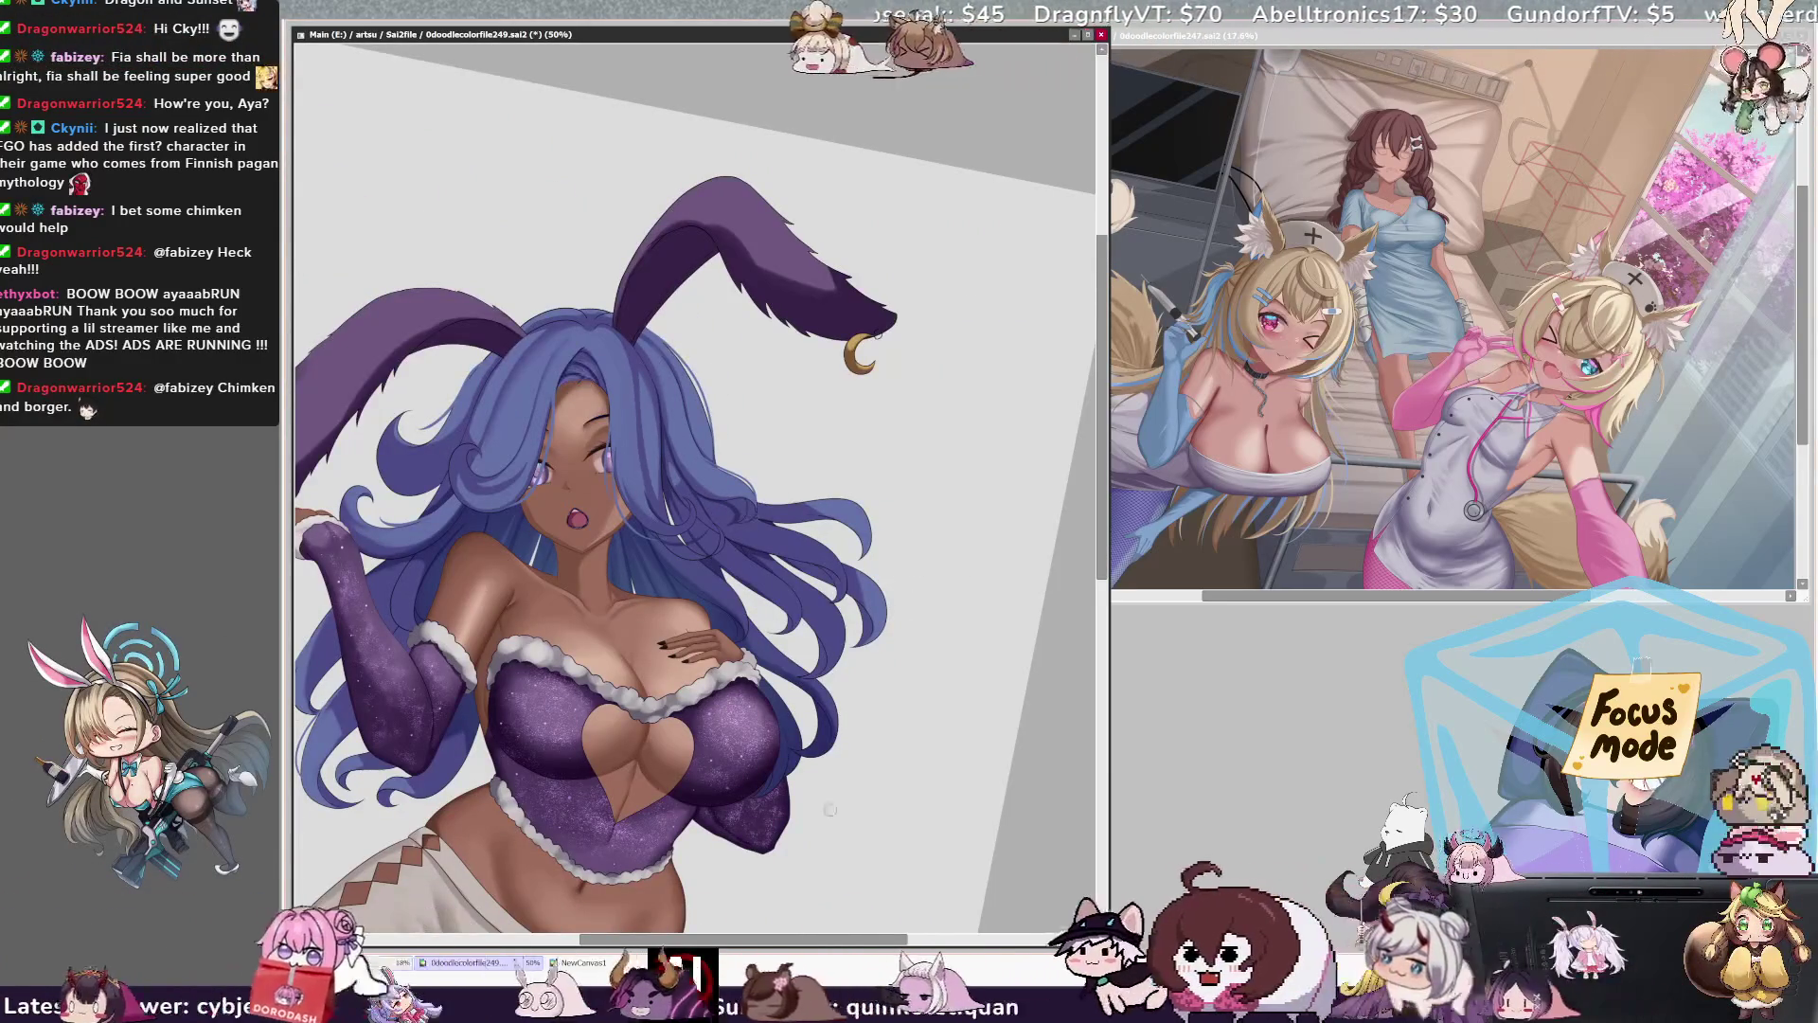
key("Home")
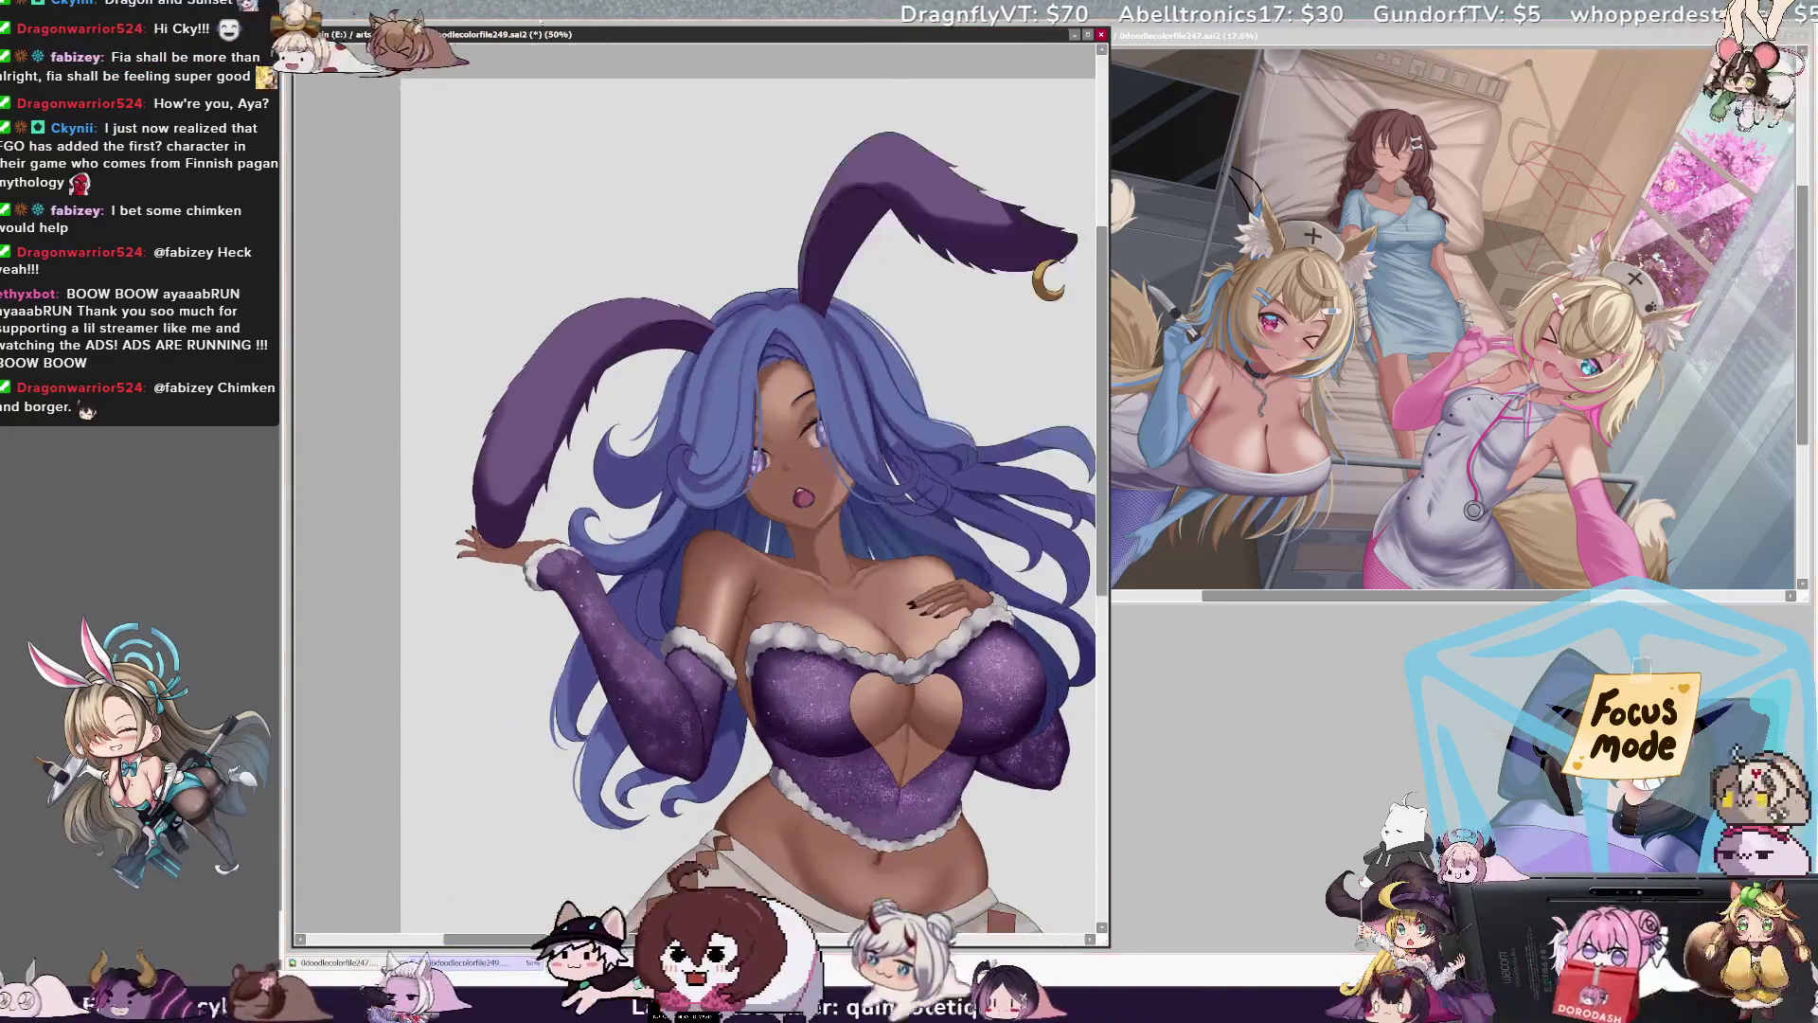
key("ctrl+plus")
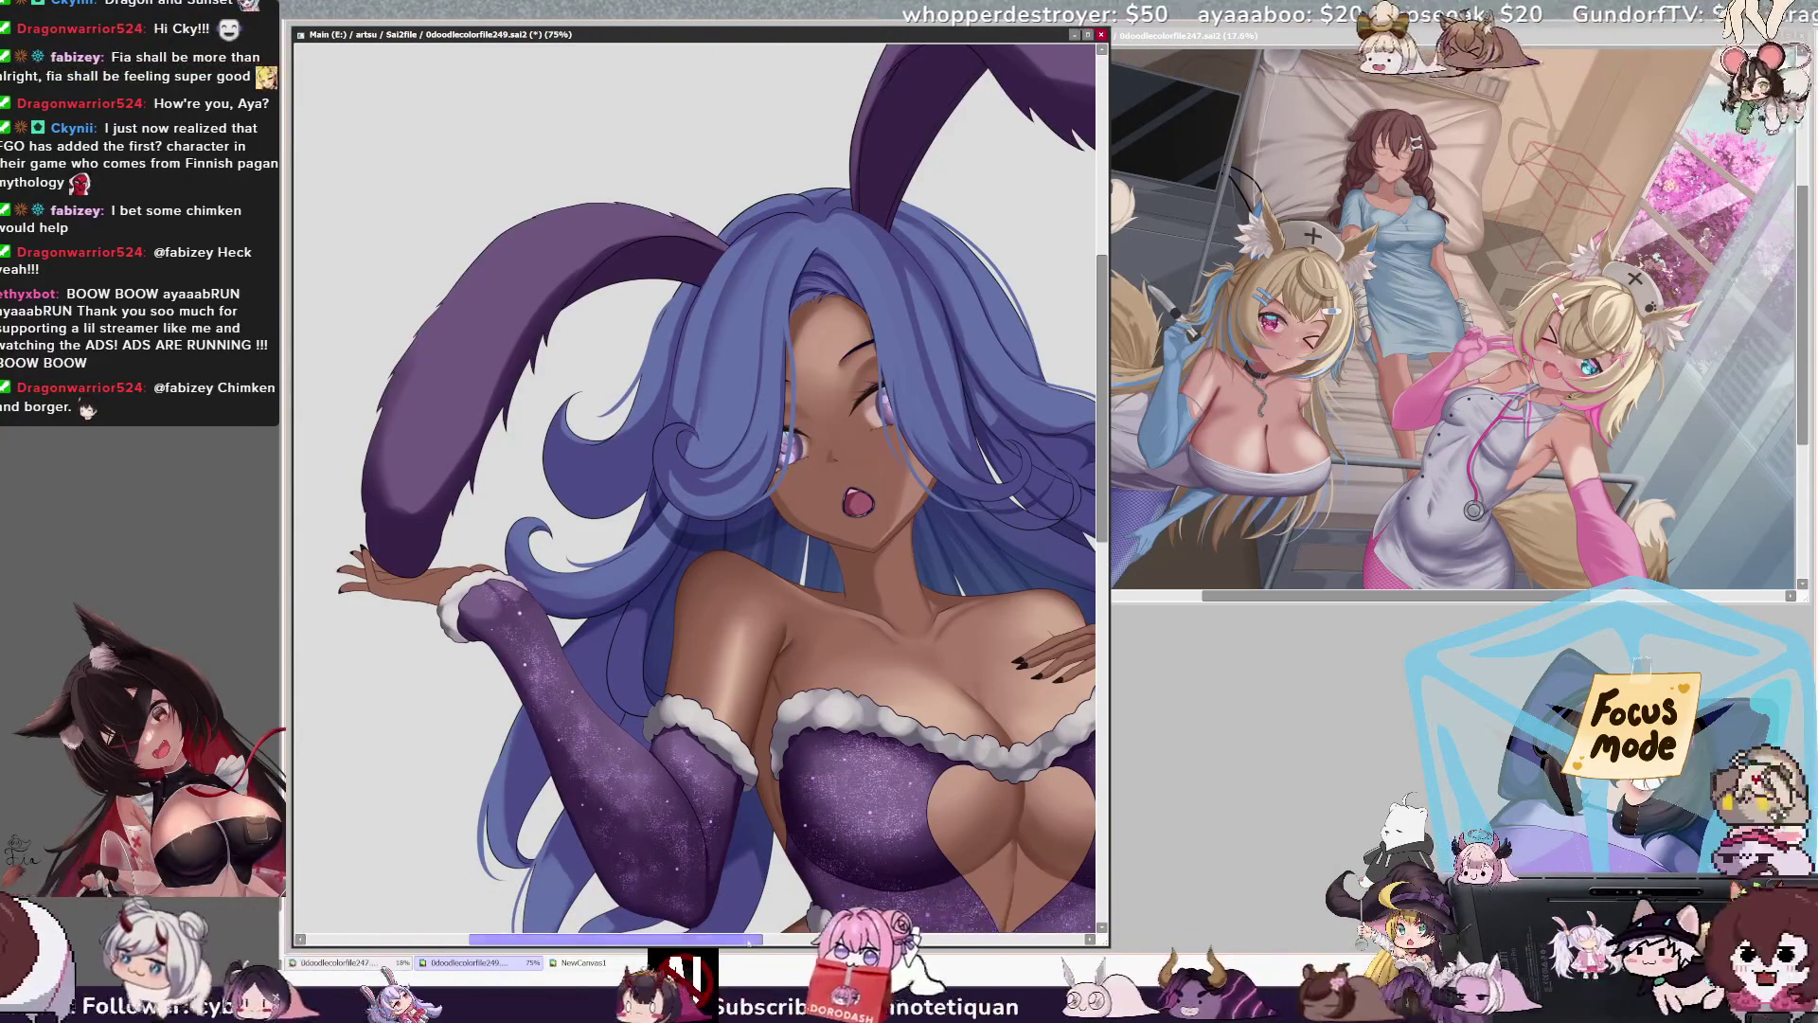
scroll(696, 454, "right", 3)
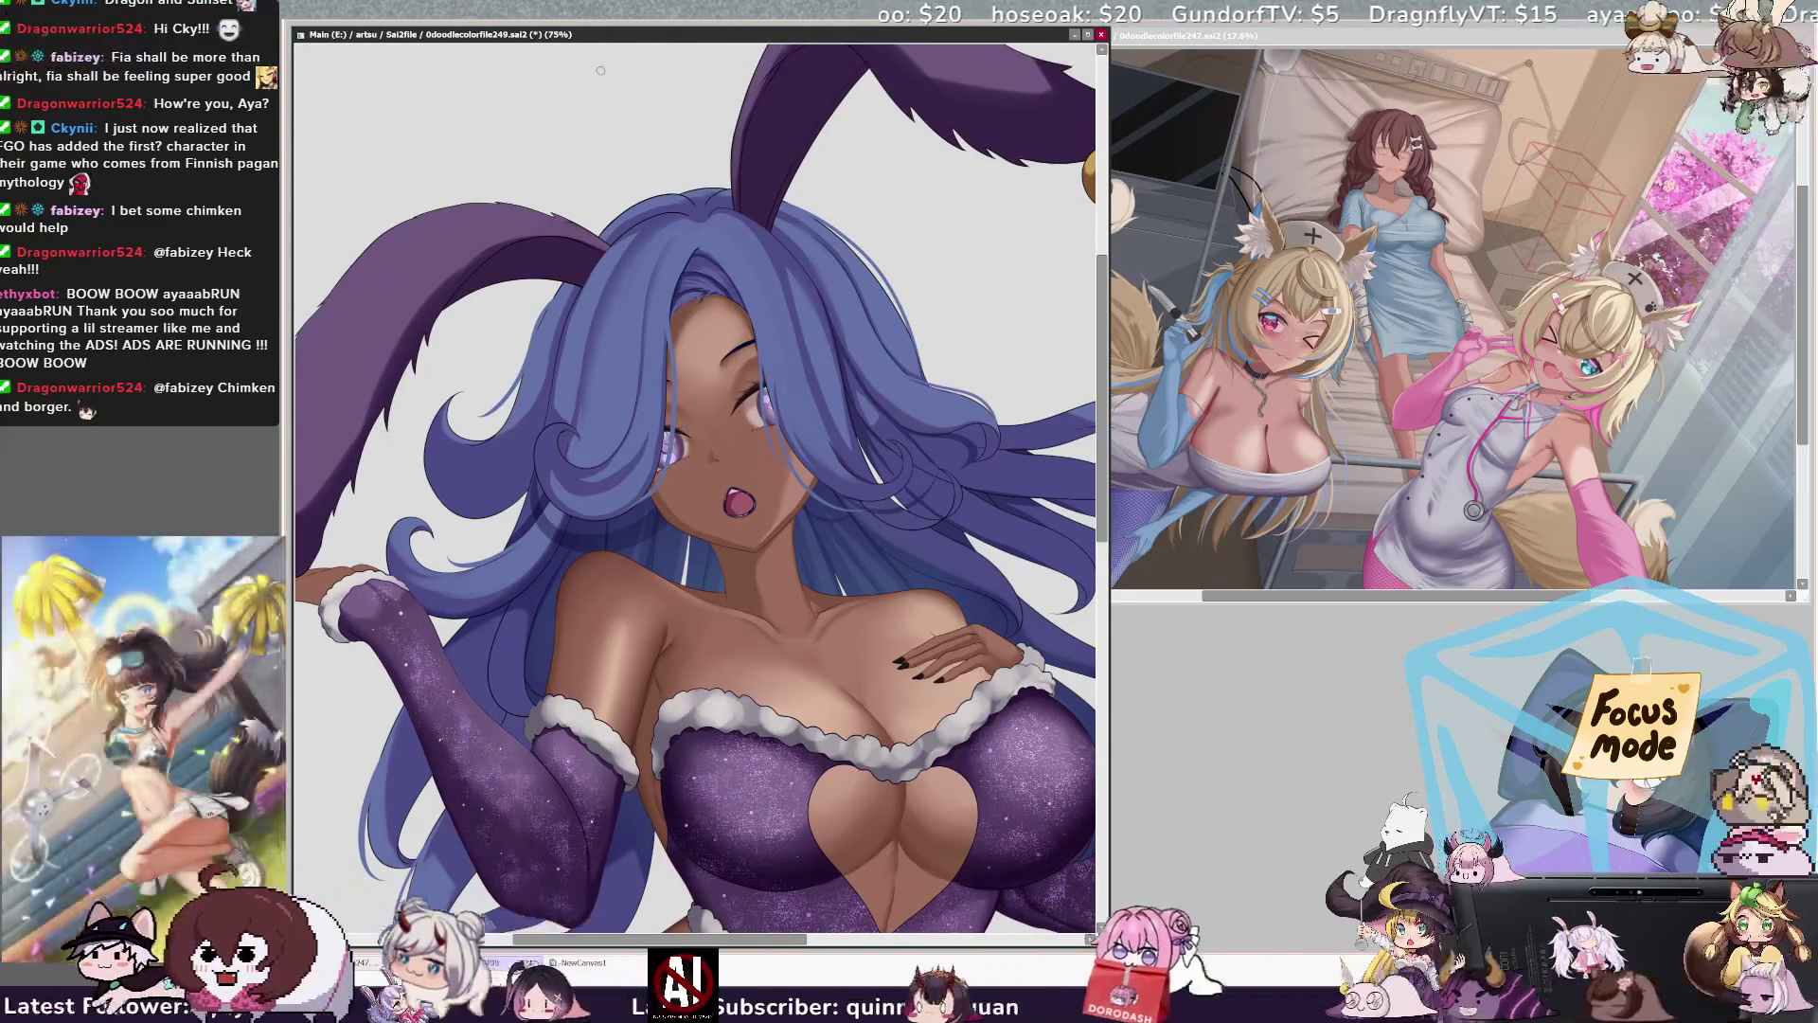
key("ctrl+minus")
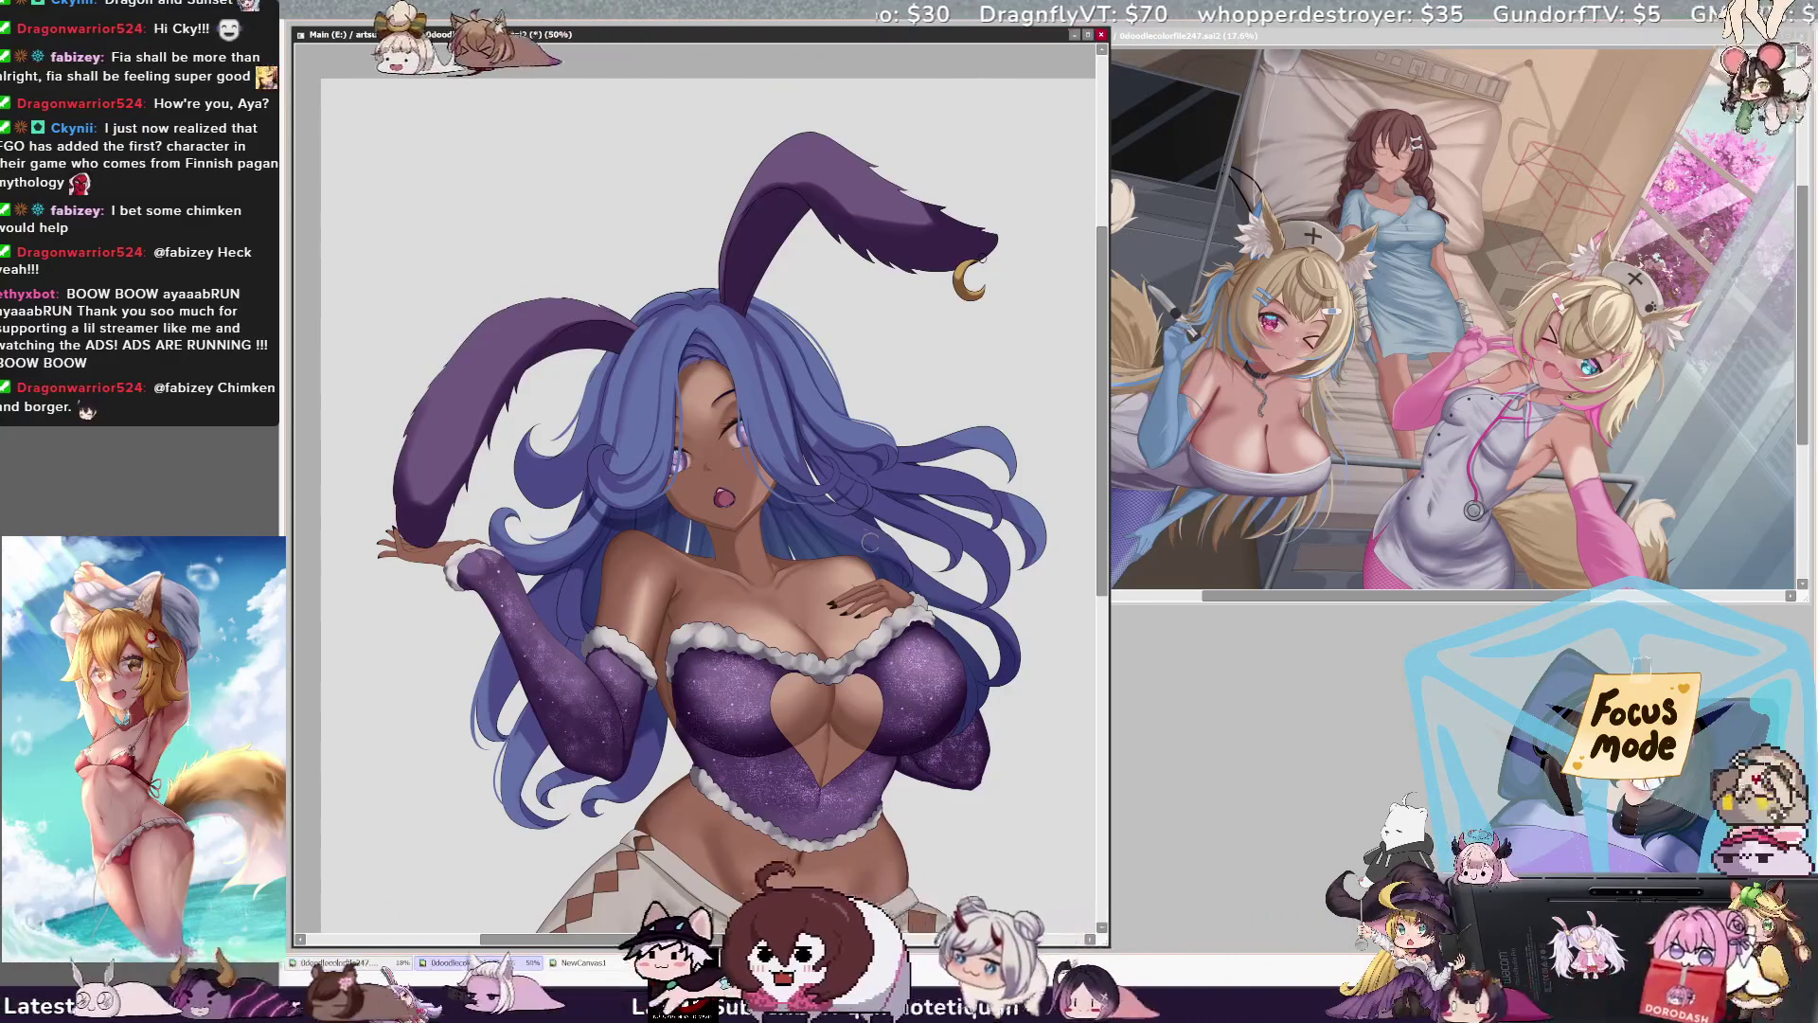
mouse_move(1102, 493)
left_mouse_down()
mouse_move(1102, 587)
mouse_move(1108, 490)
left_mouse_up()
left_click_drag(784, 945, 798, 945)
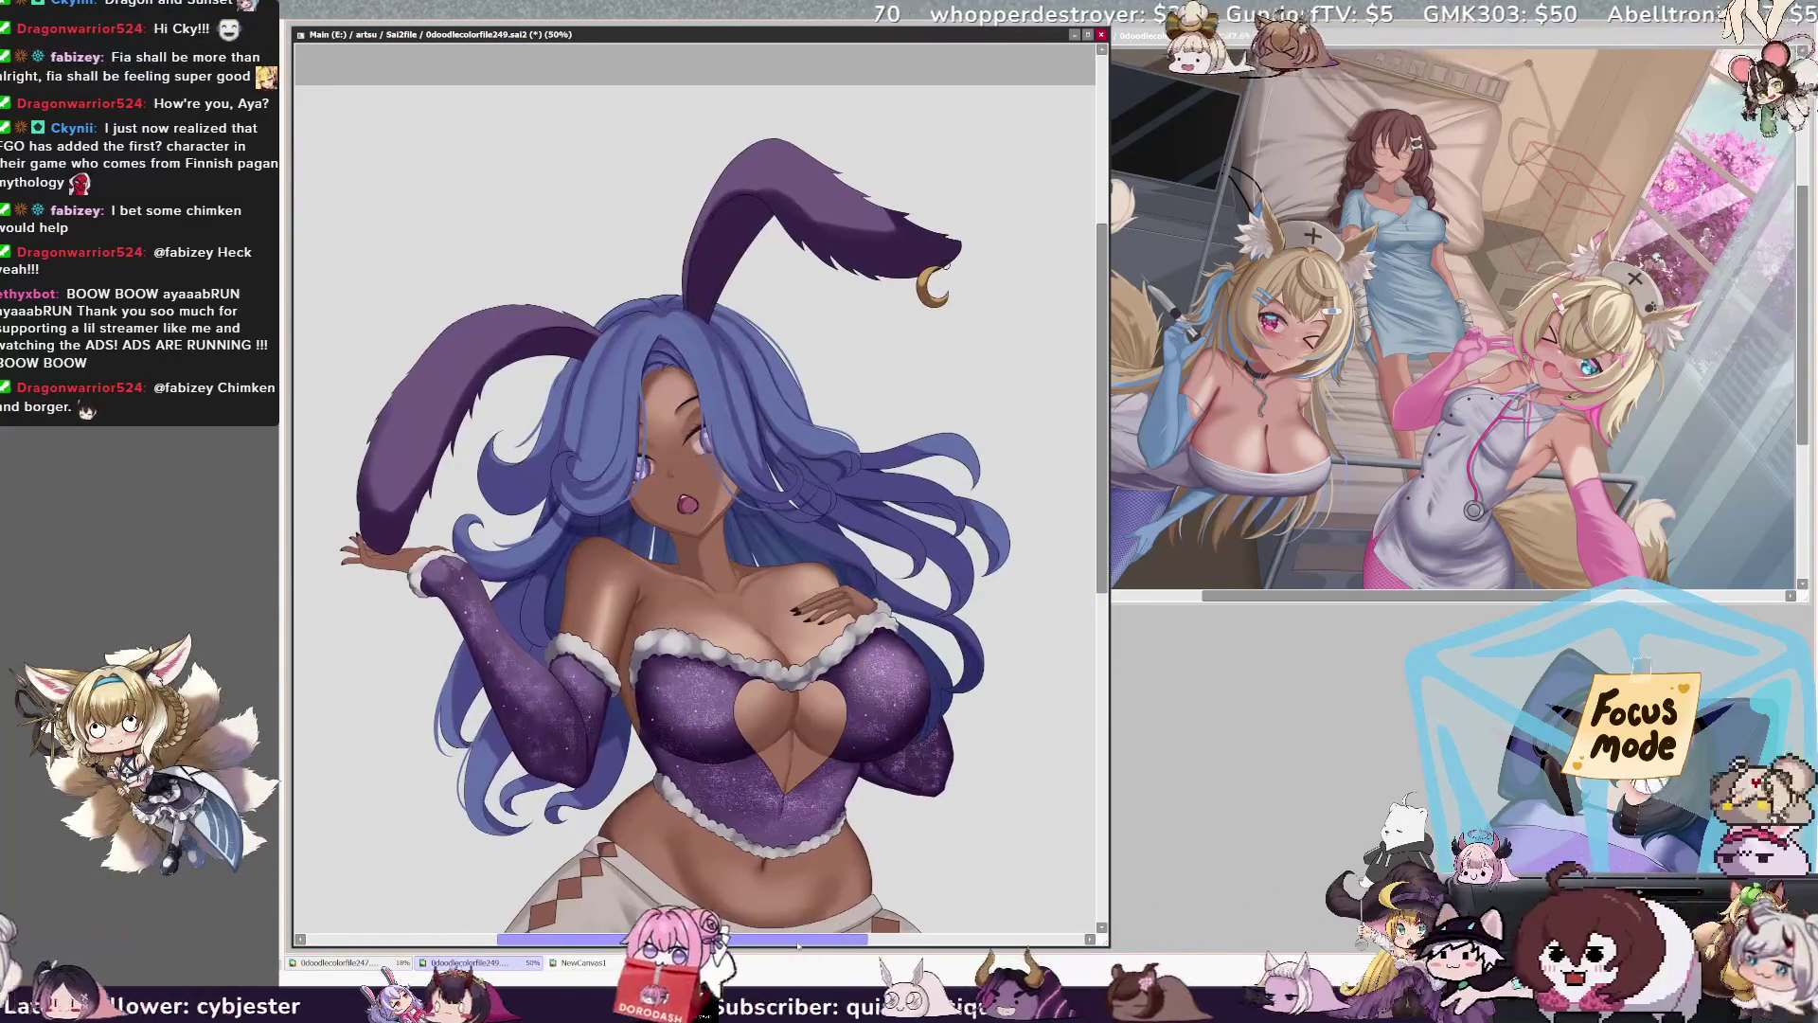
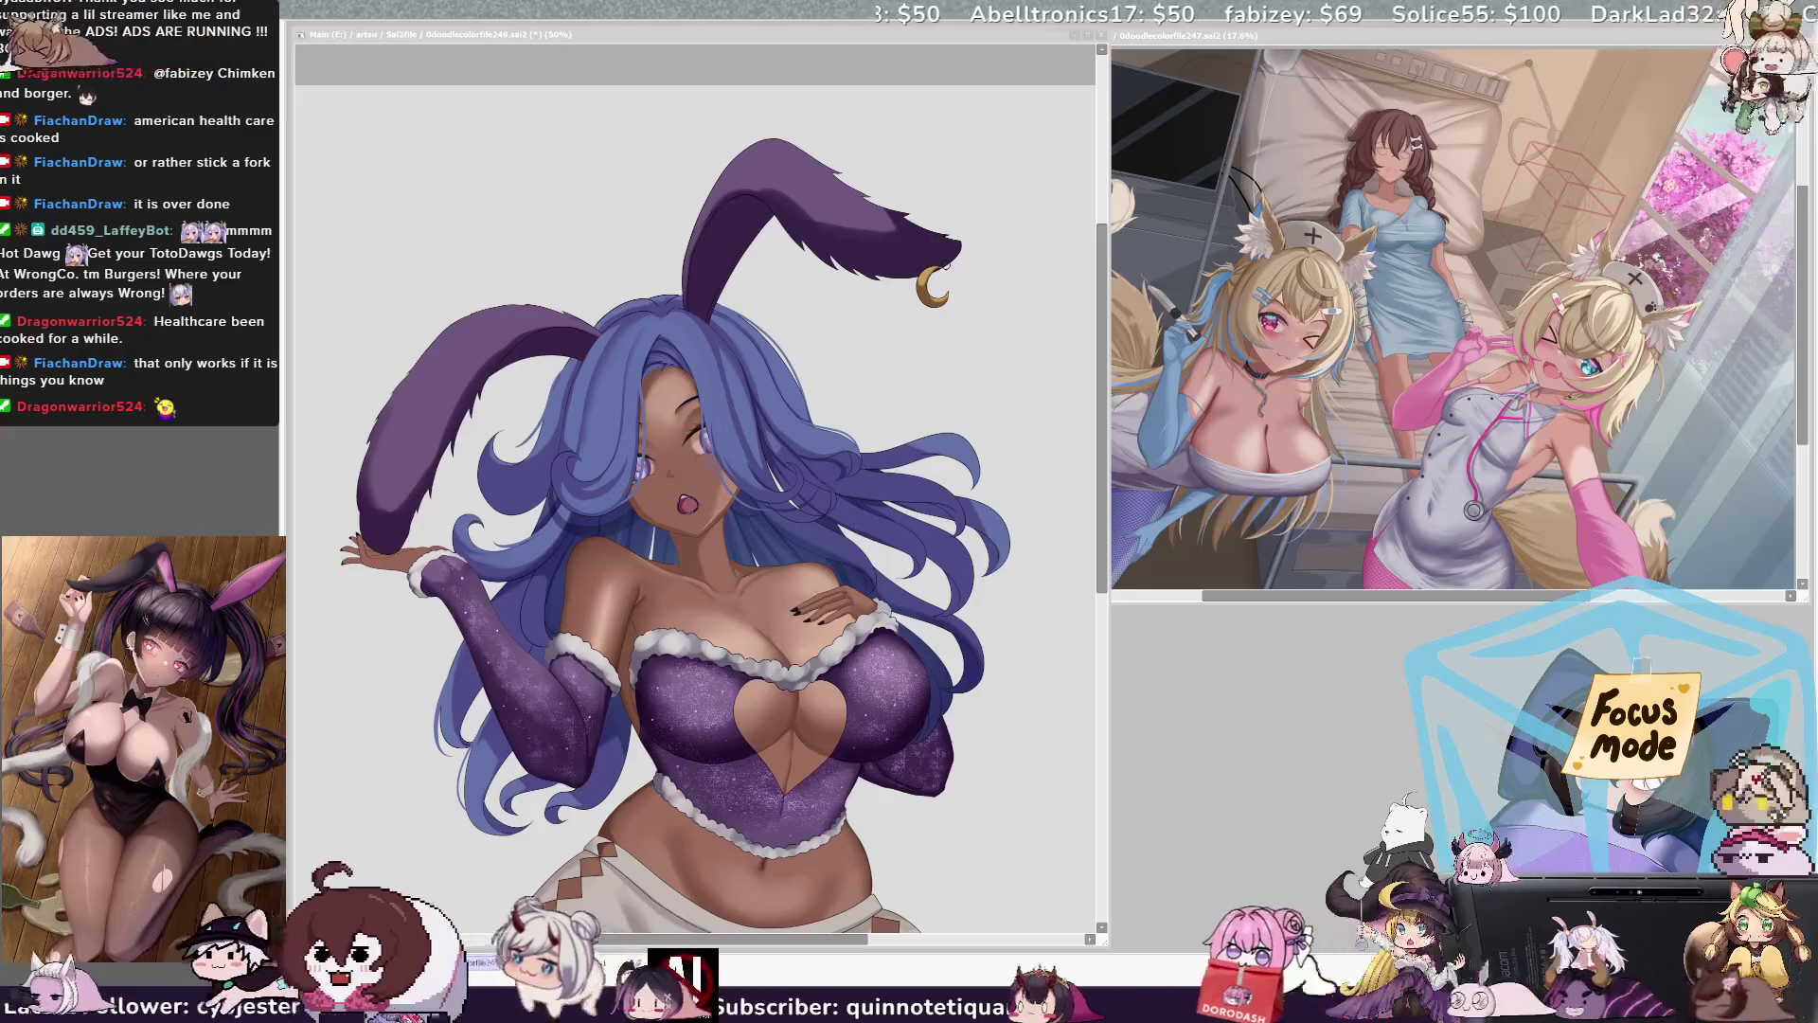
Step: Focus the artwork window and identify the layer under the hair area
left_click(1086, 527)
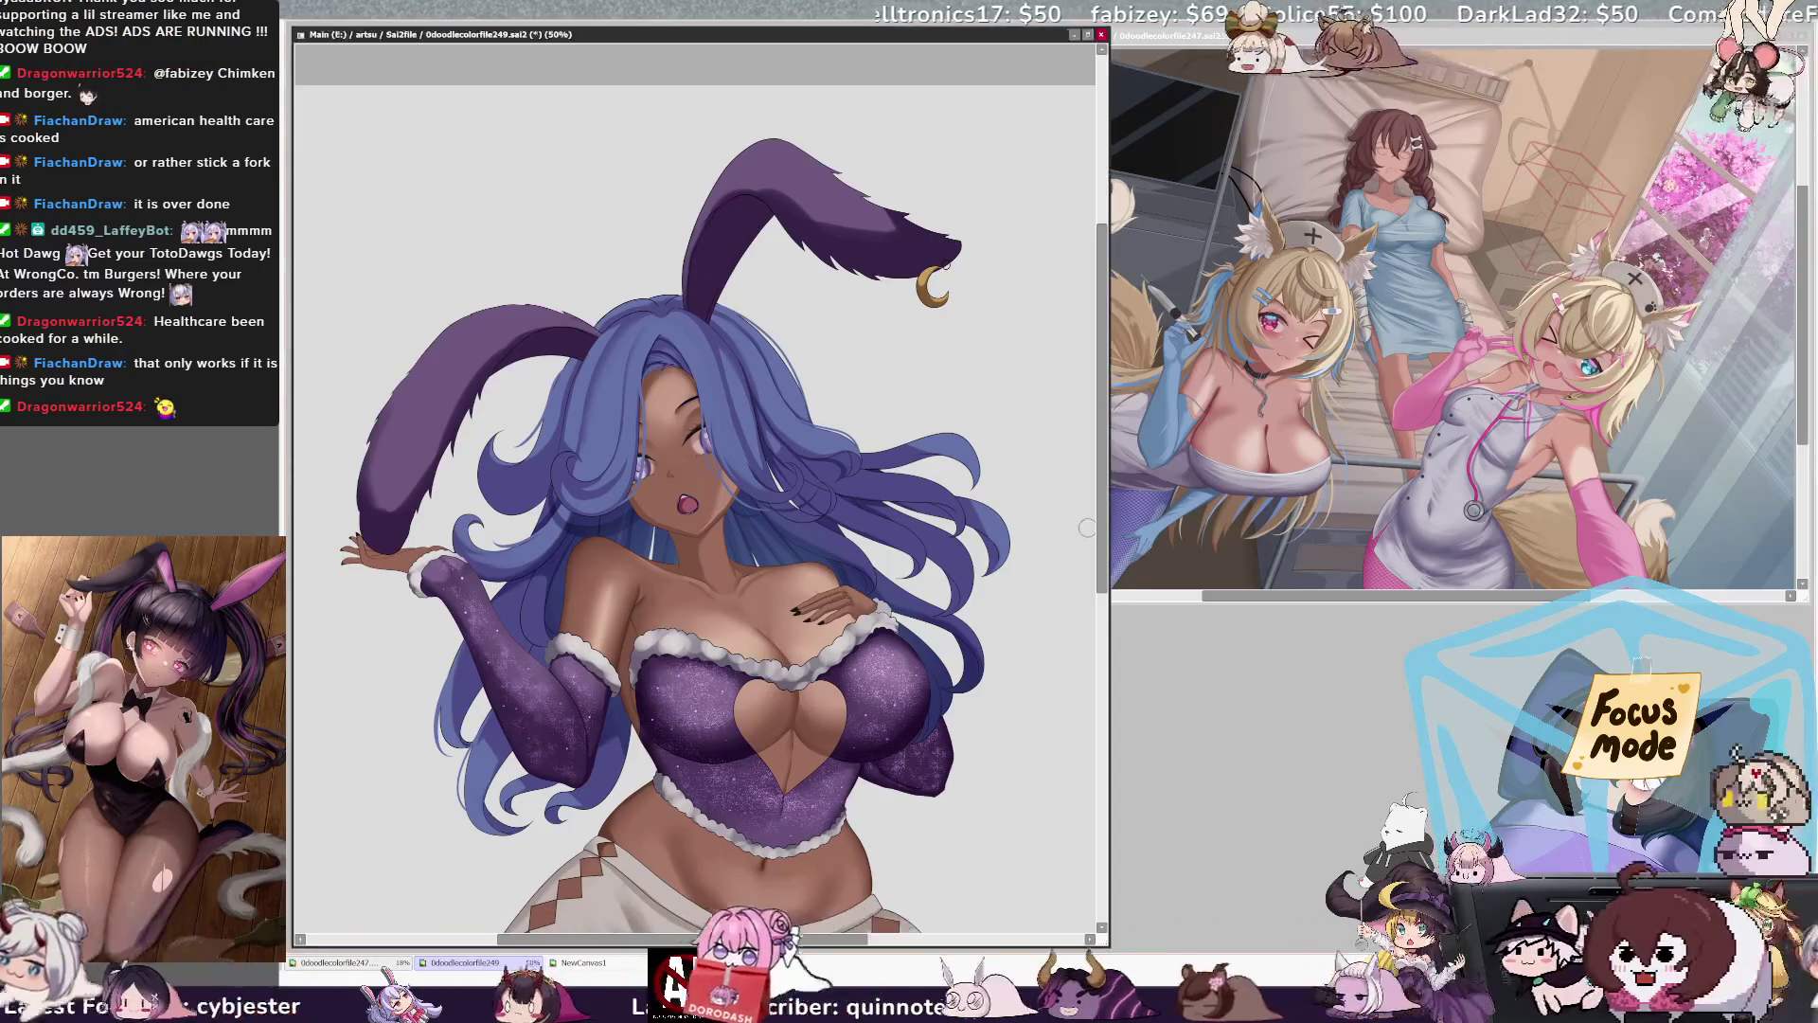
scroll(1105, 521, "down", 1)
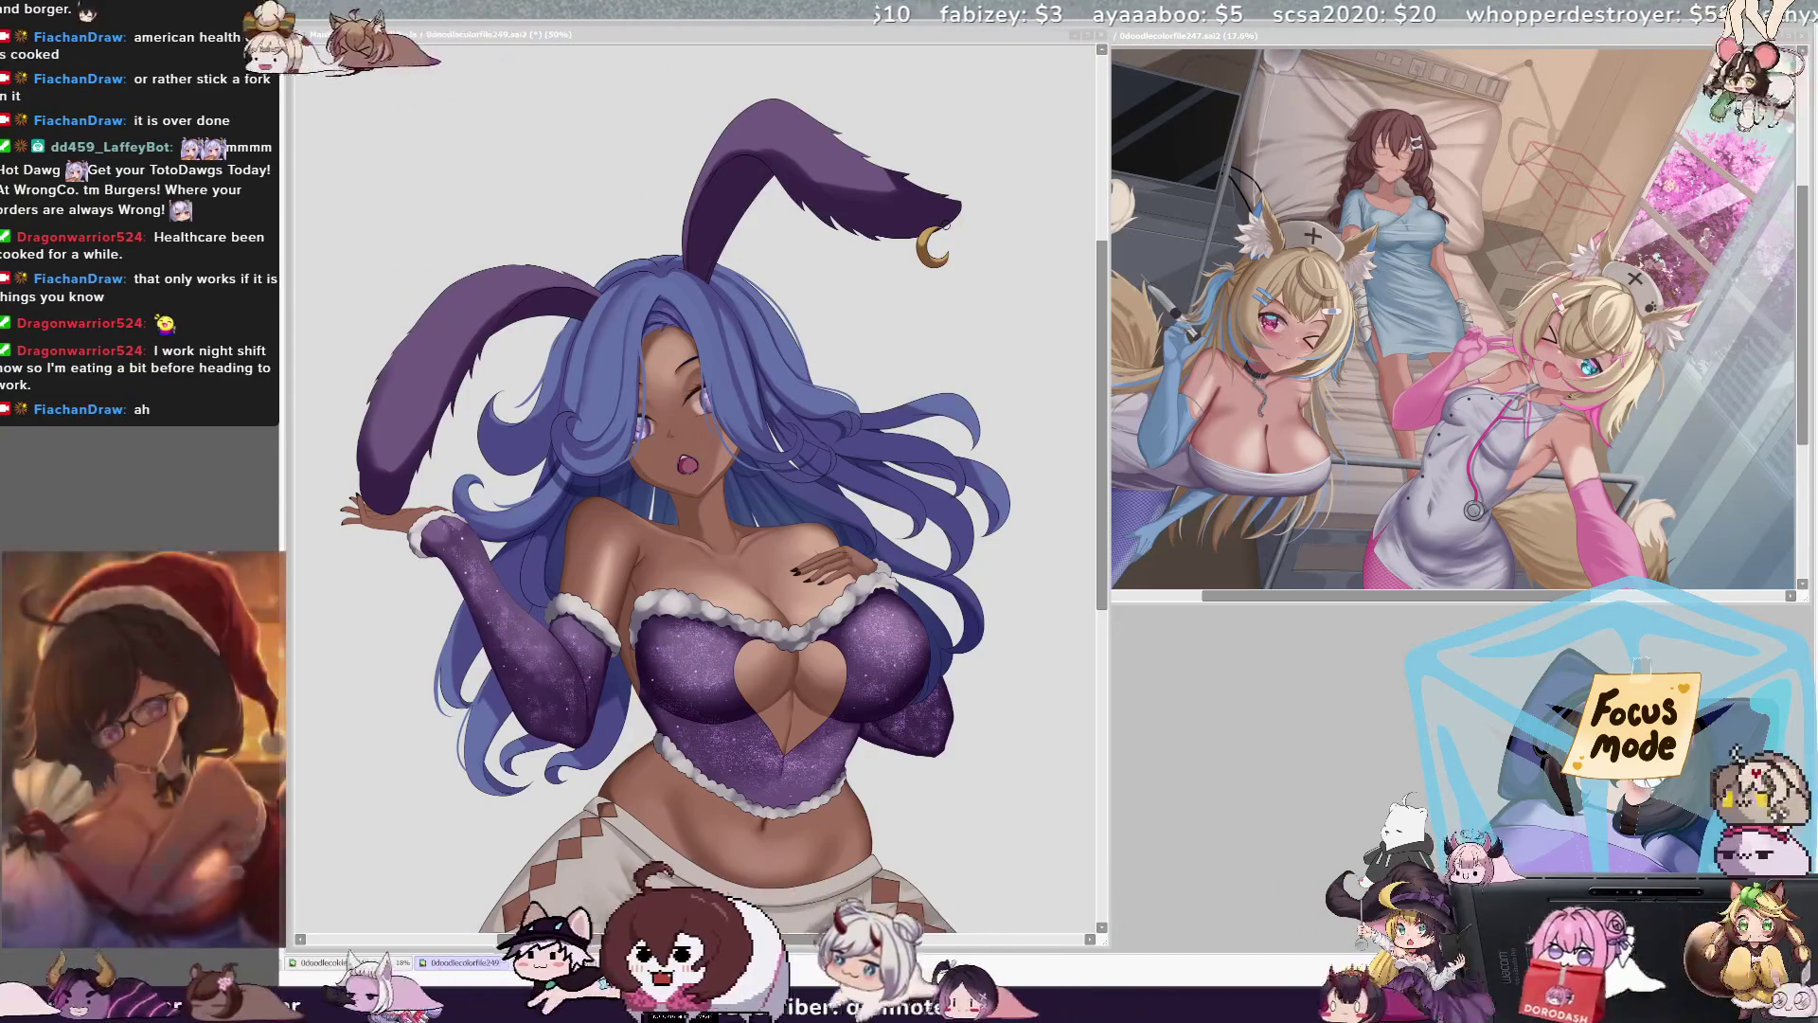
left_click(1108, 437)
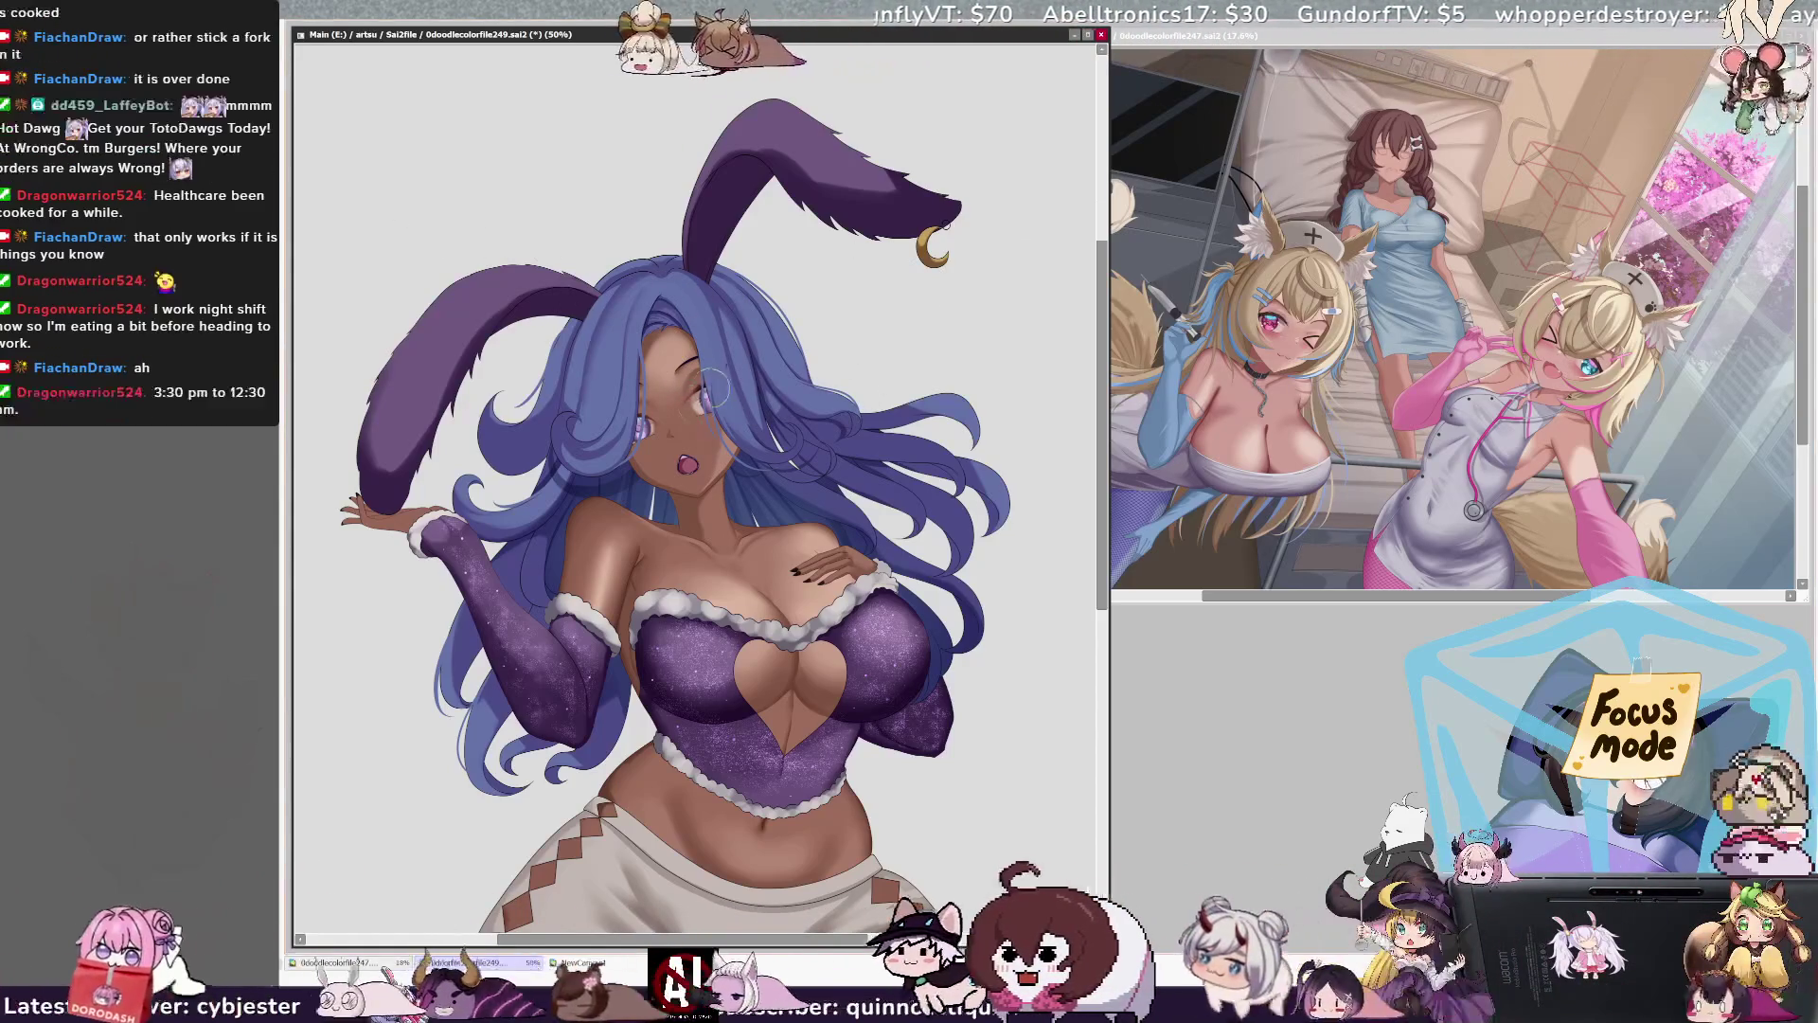
left_click(889, 337, "ctrl")
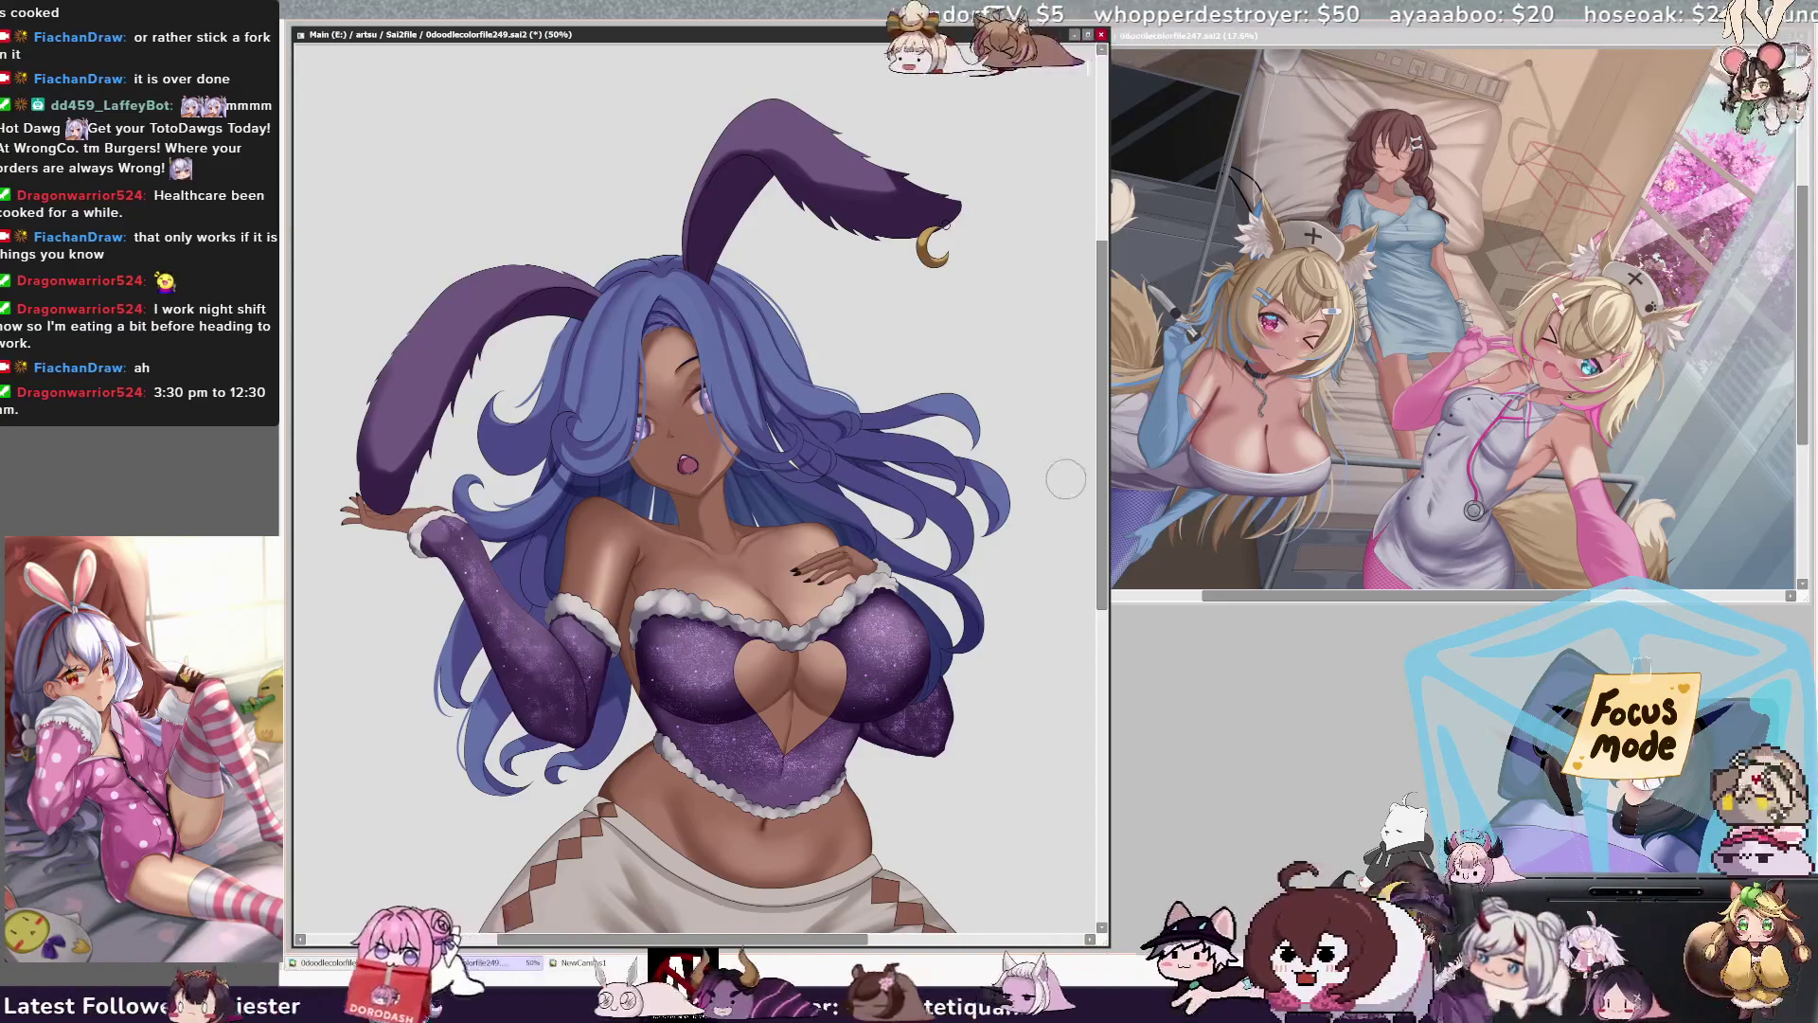
scroll(1098, 458, "up", 1)
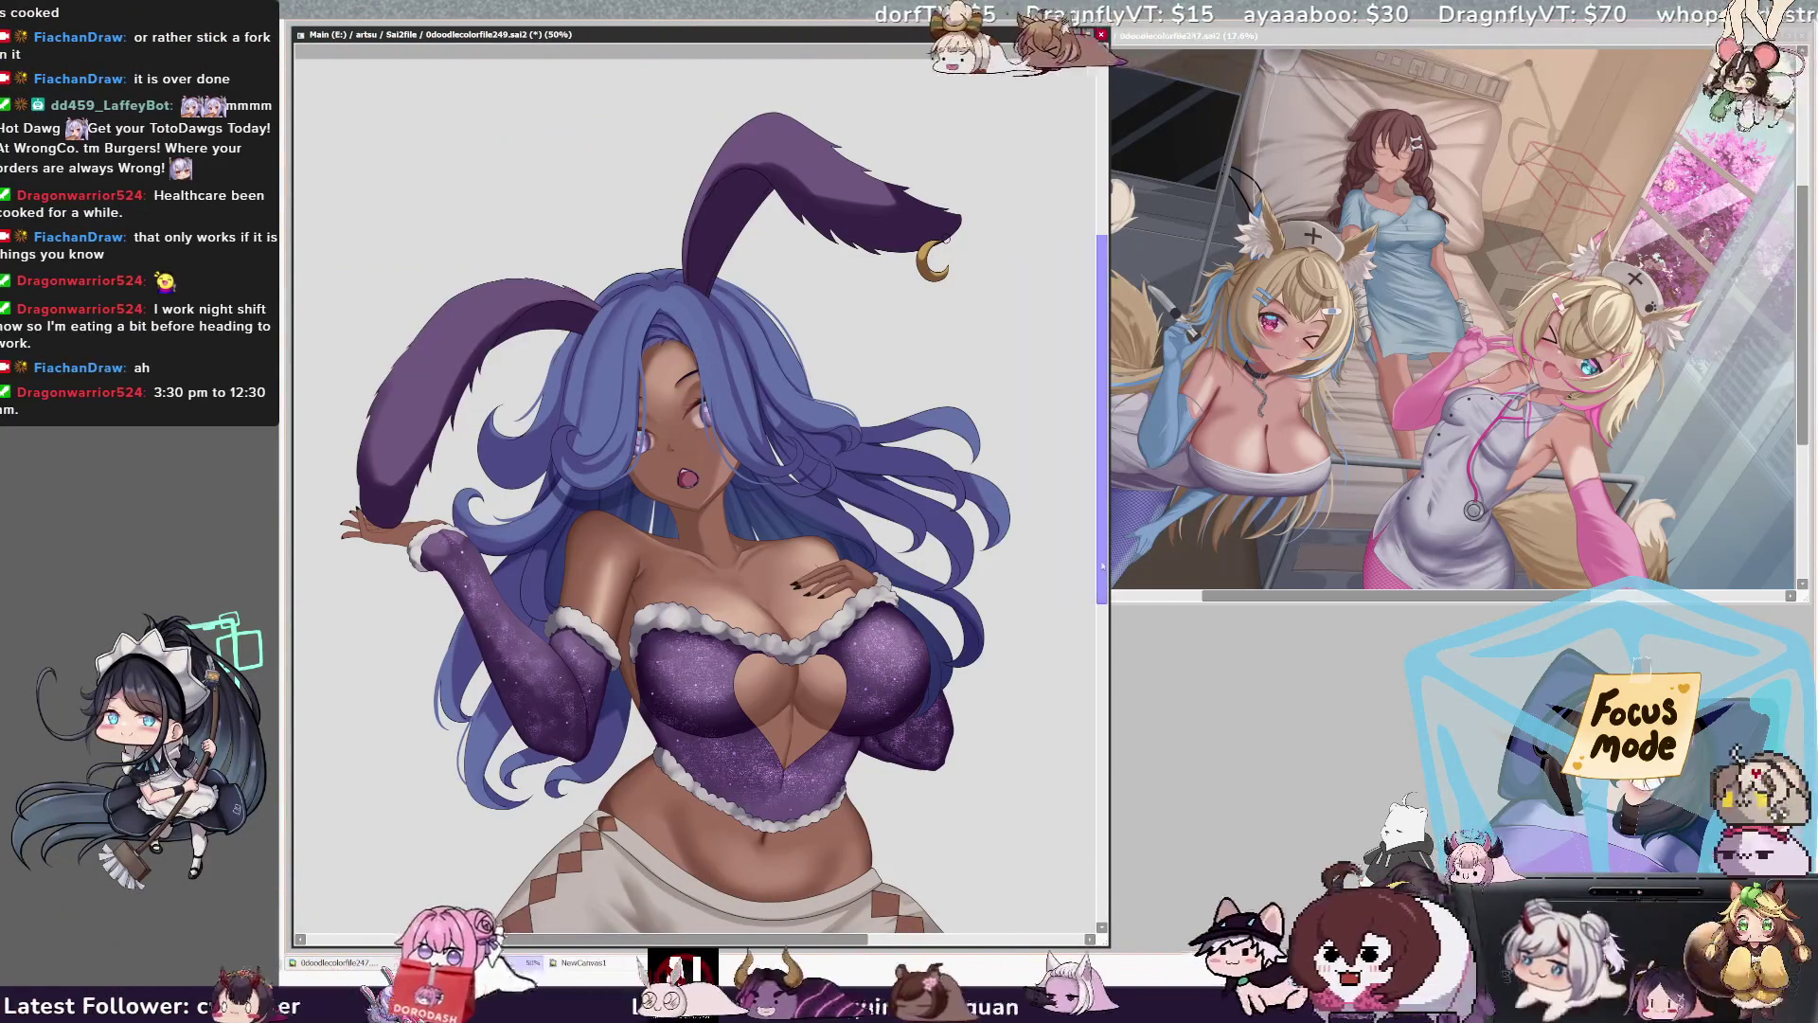
scroll(1103, 571, "up", 3)
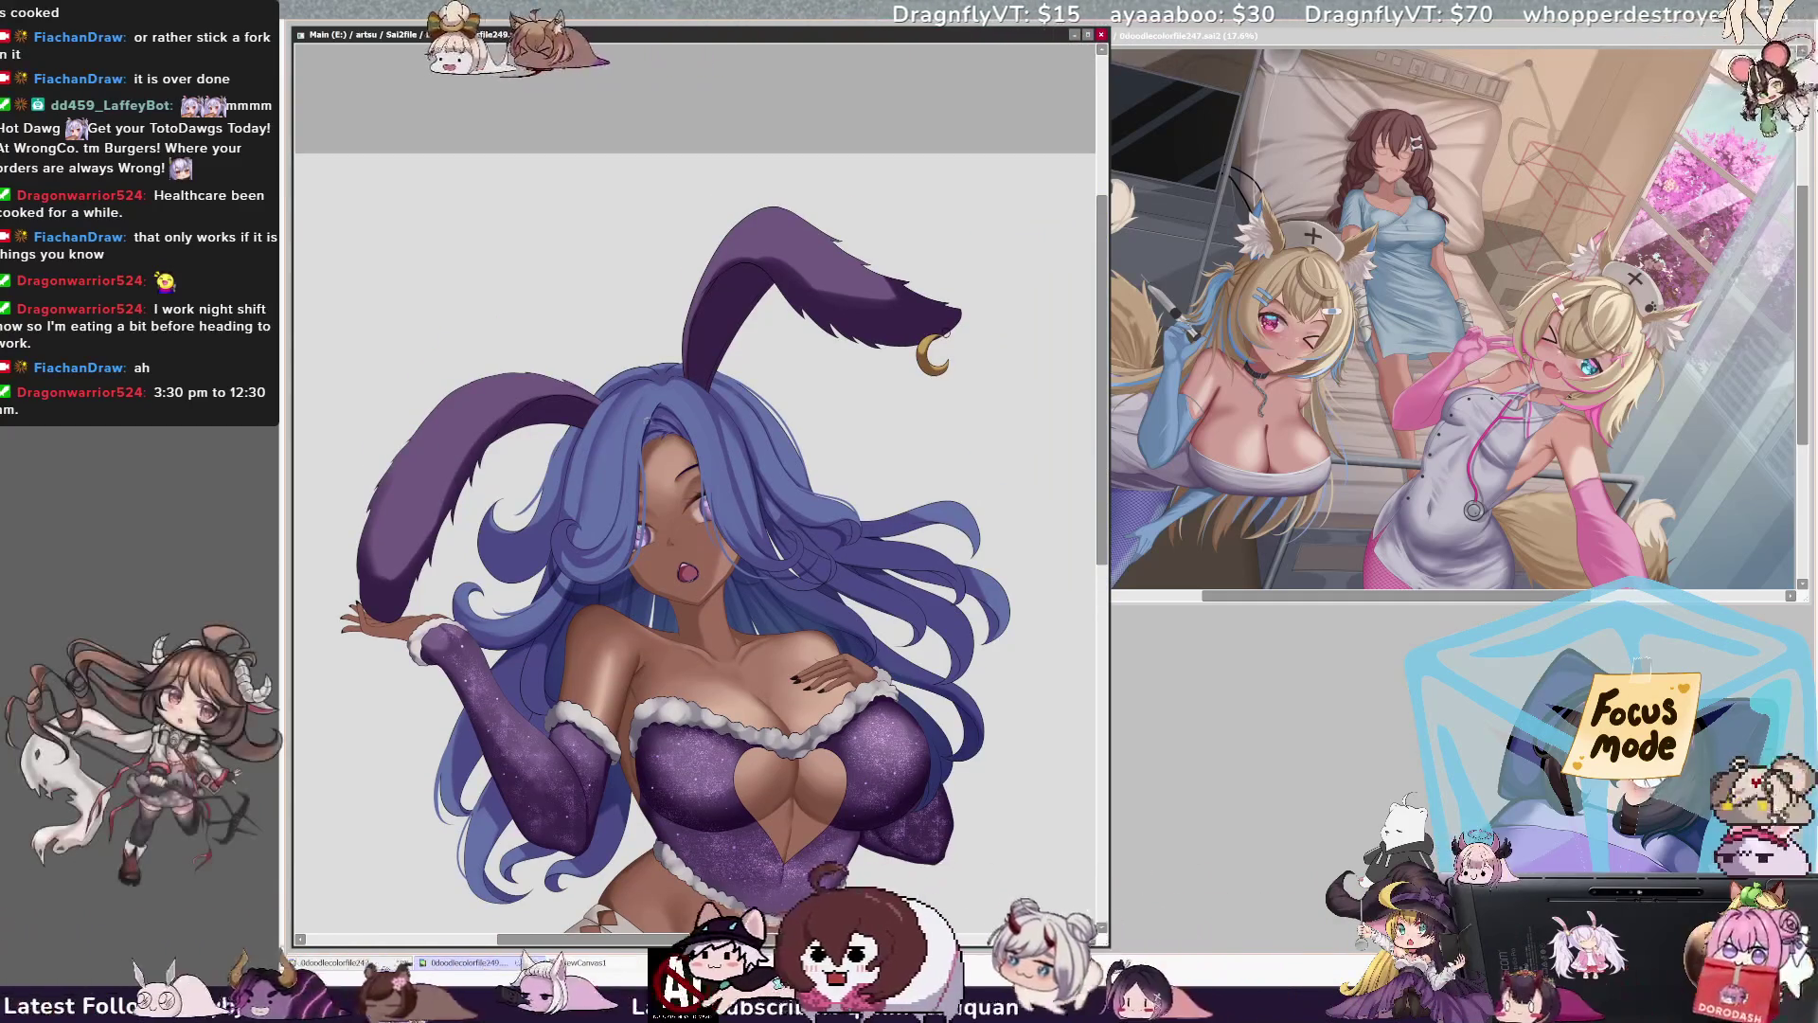
Step: Zoom to 150% on the face, set brush size 20, and refine a left hair strand
key("ctrl+plus")
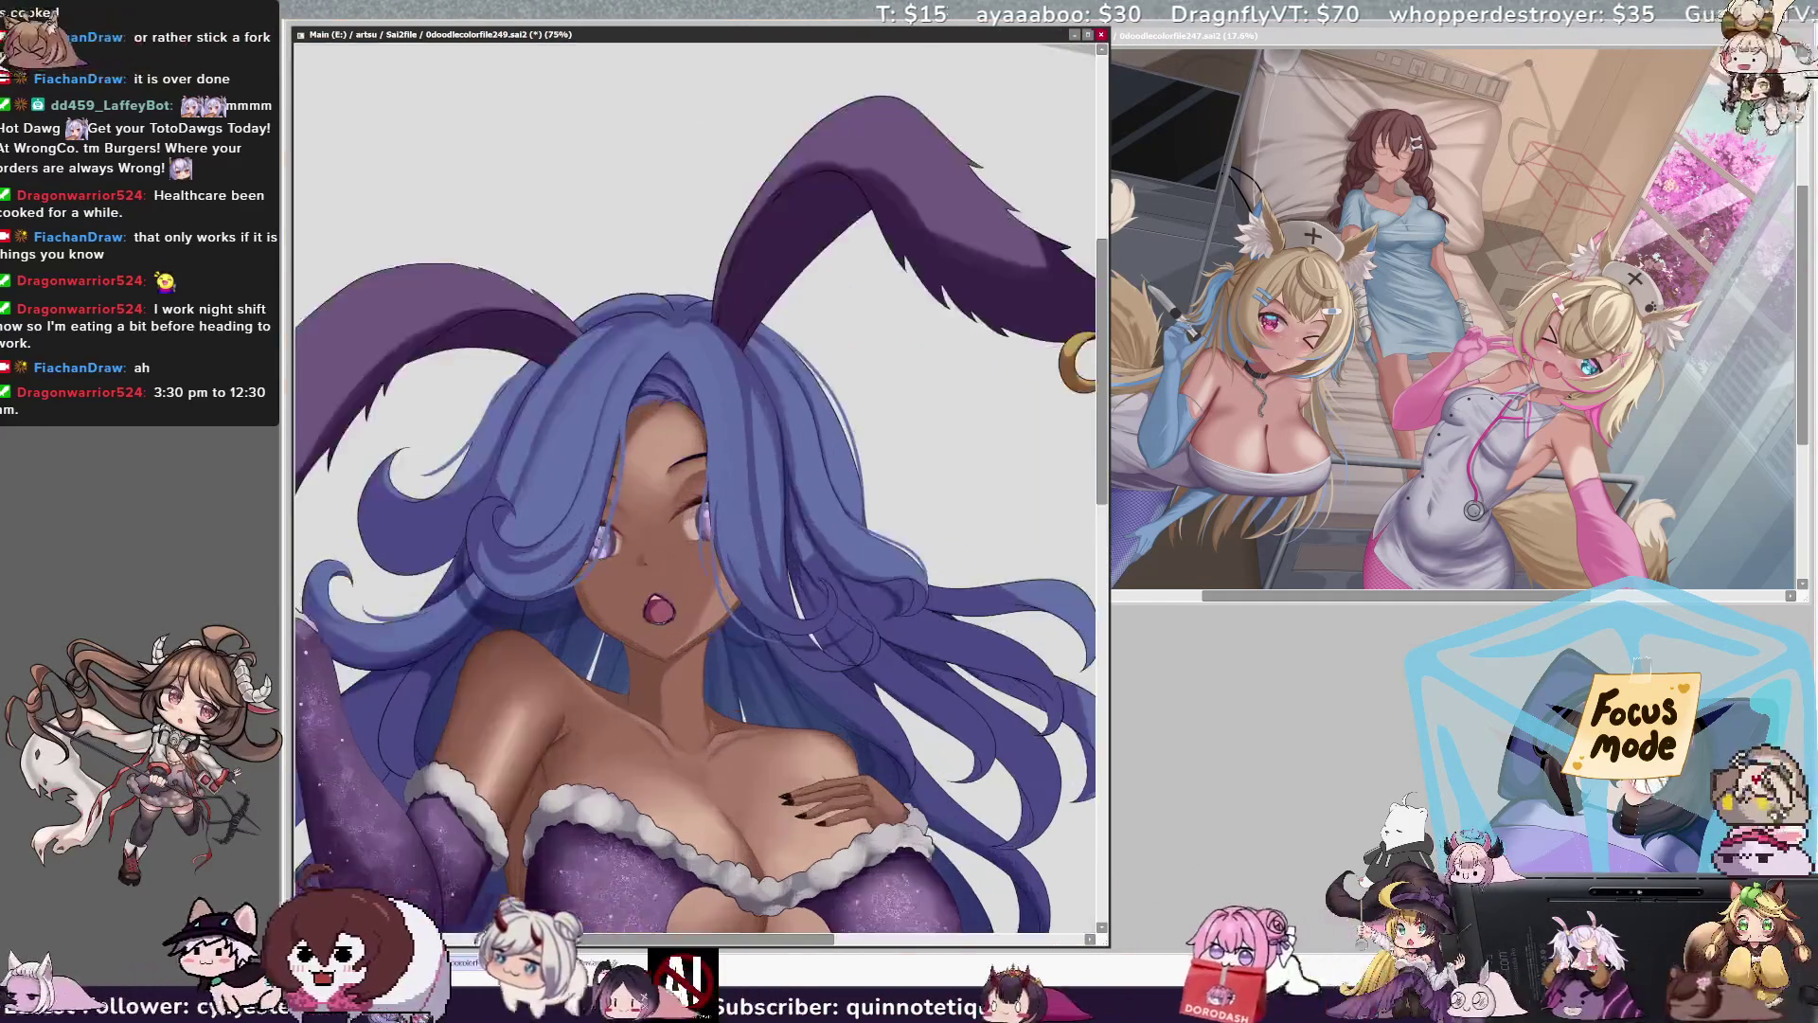
key("ctrl+plus")
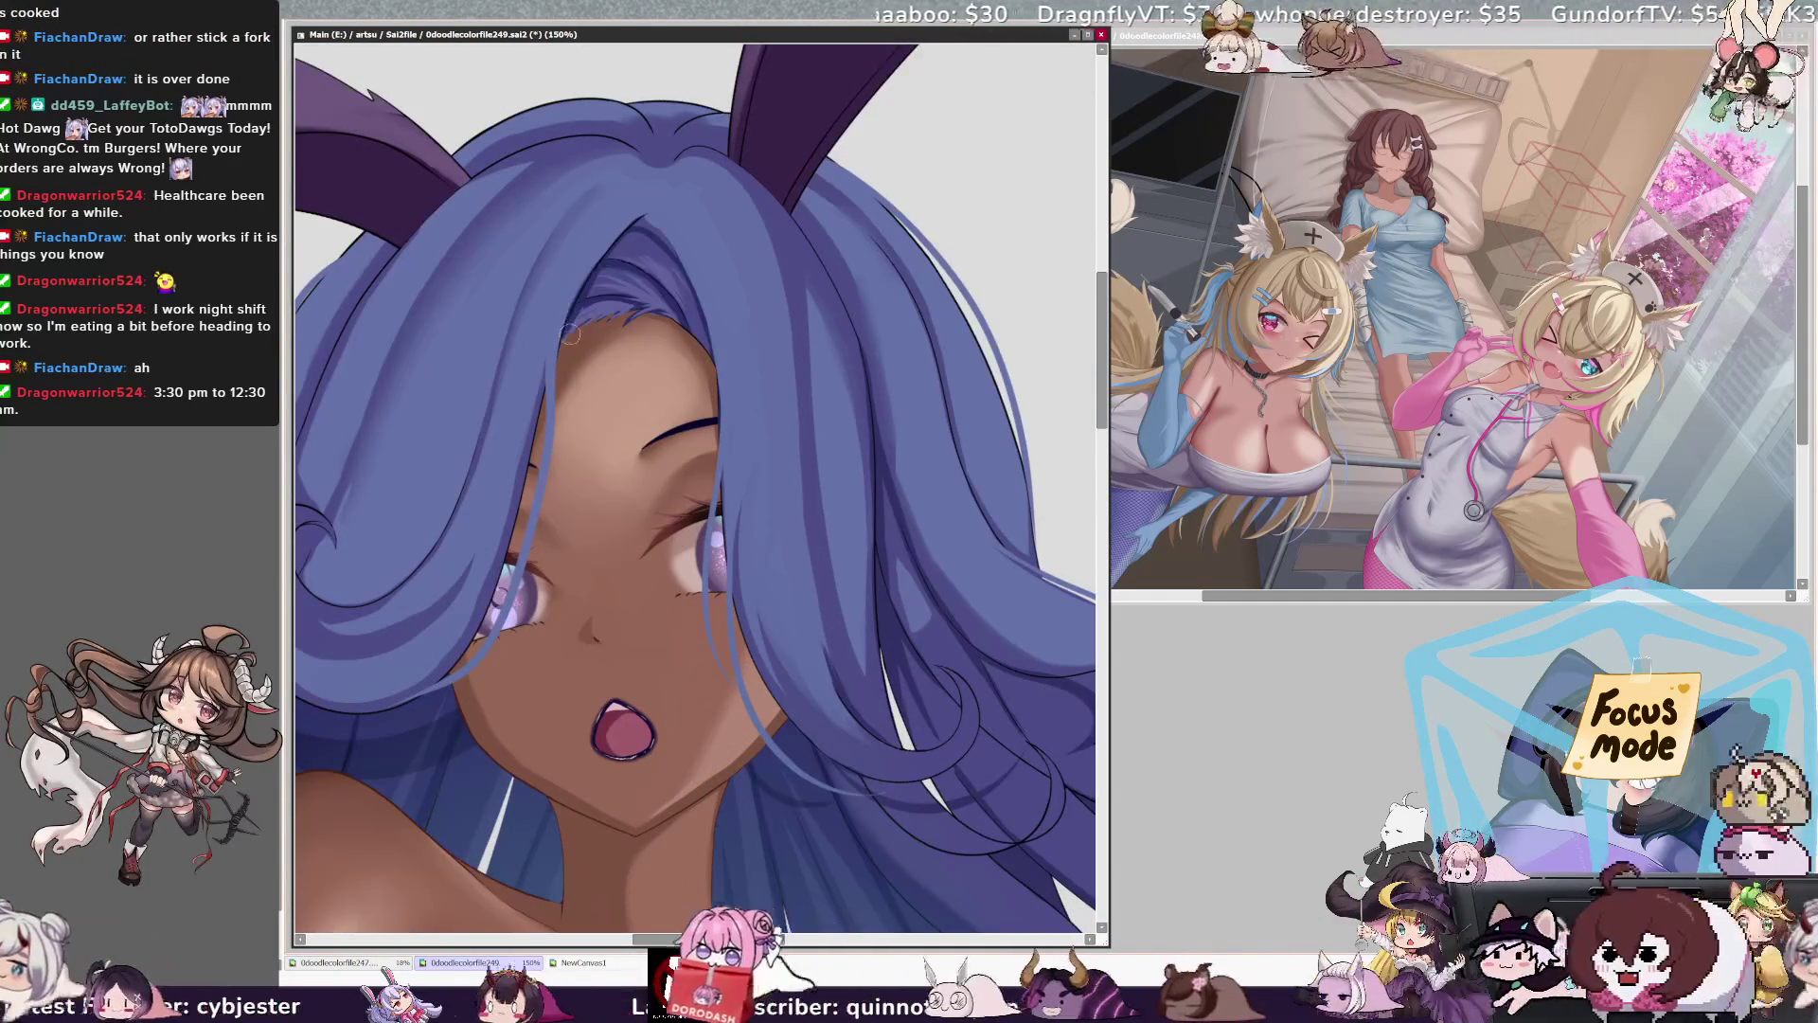
key("bracketleft")
key("bracketleft")
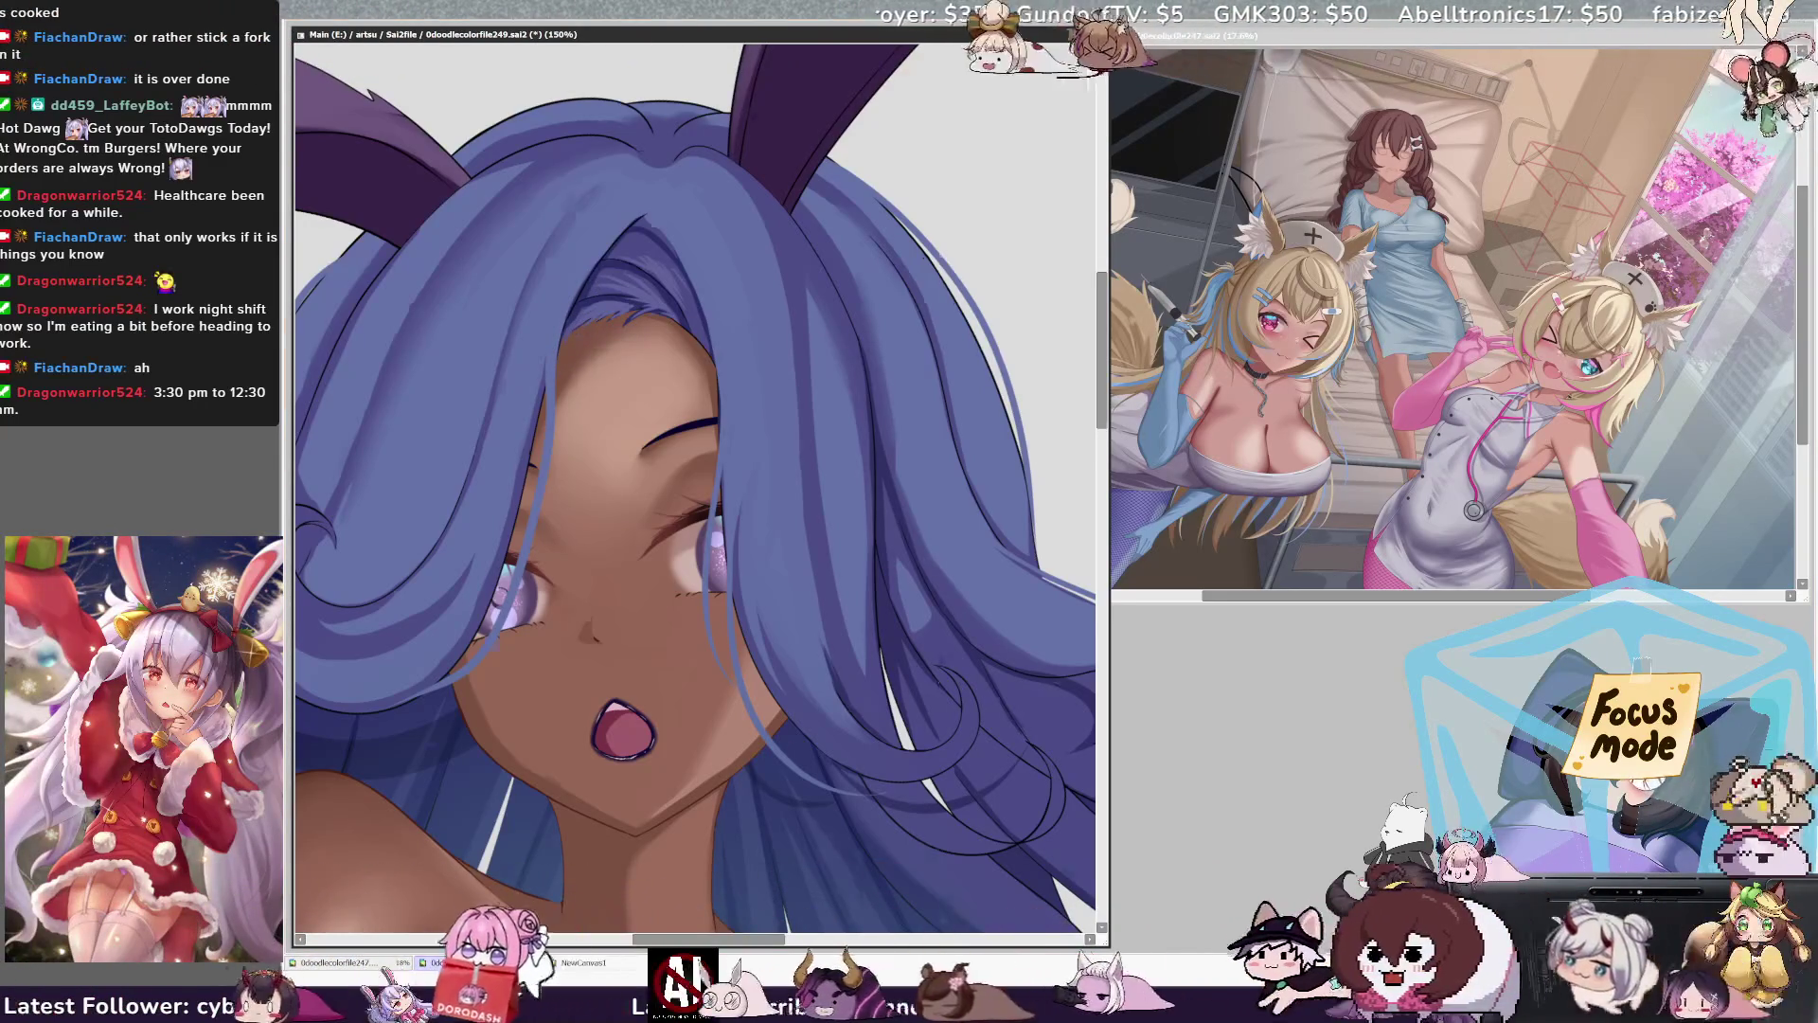
key("Delete")
key("Delete")
key("Delete")
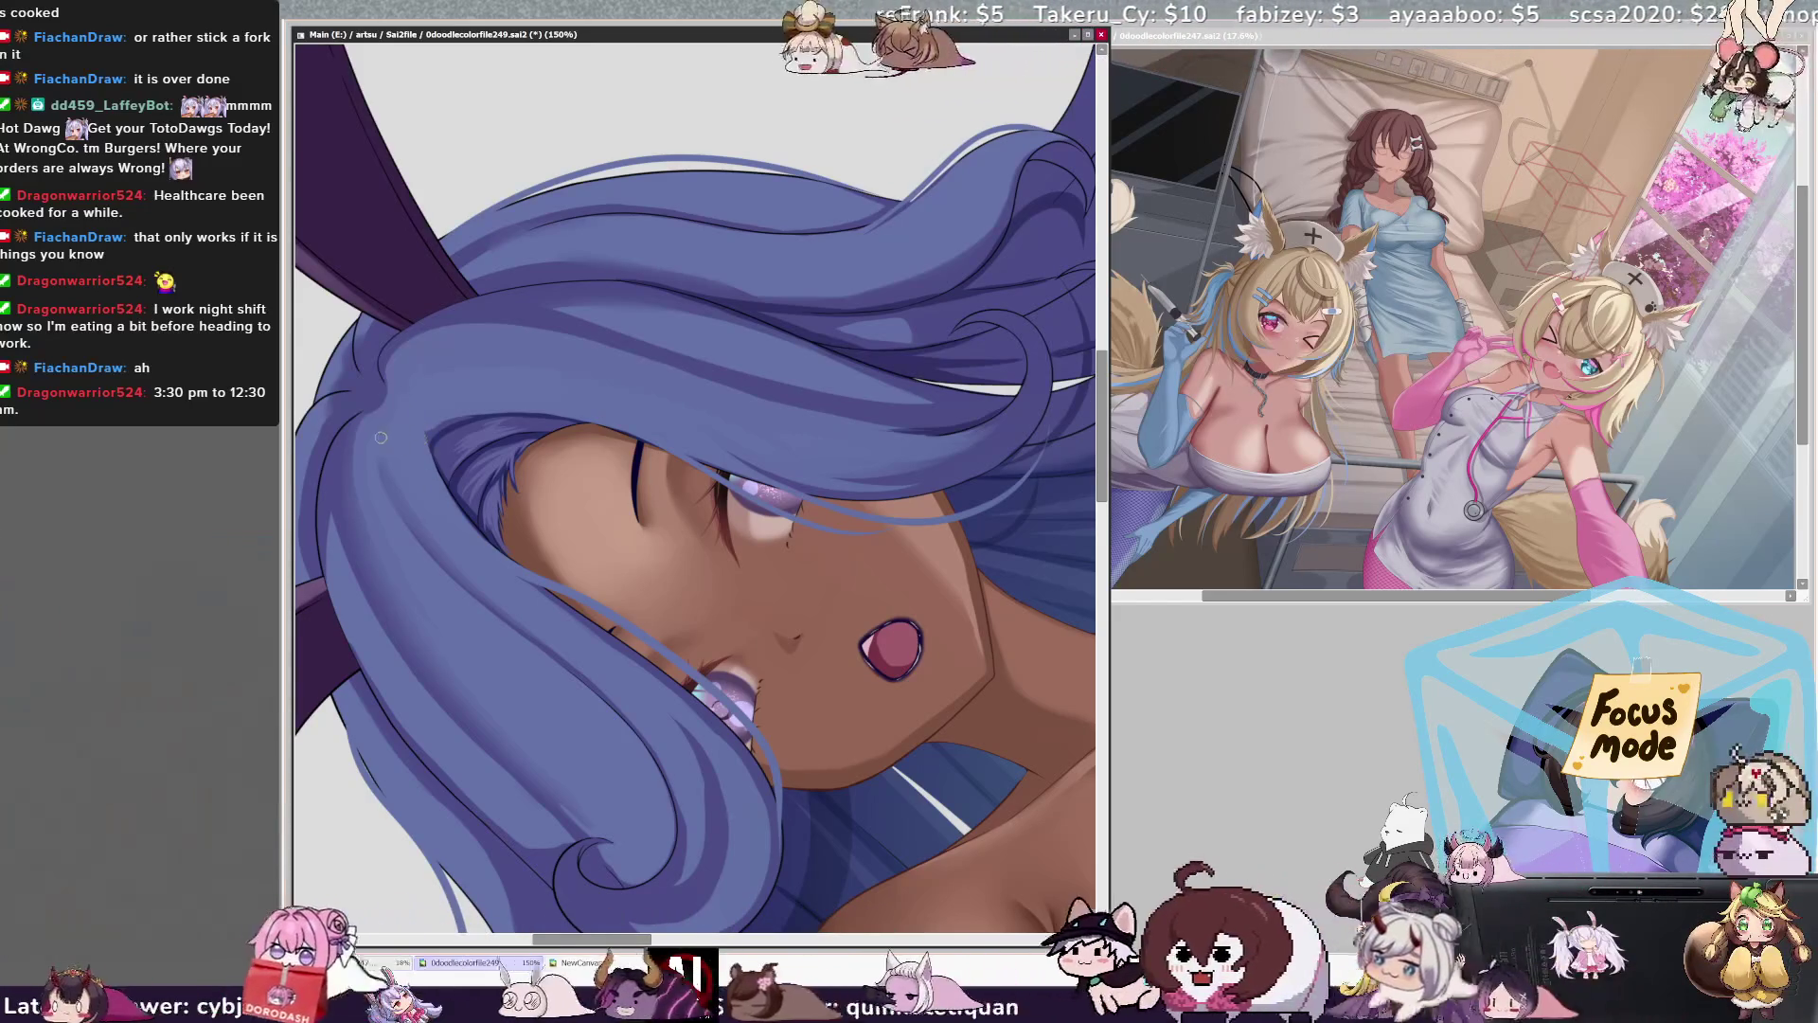
left_click_drag(371, 423, 403, 512)
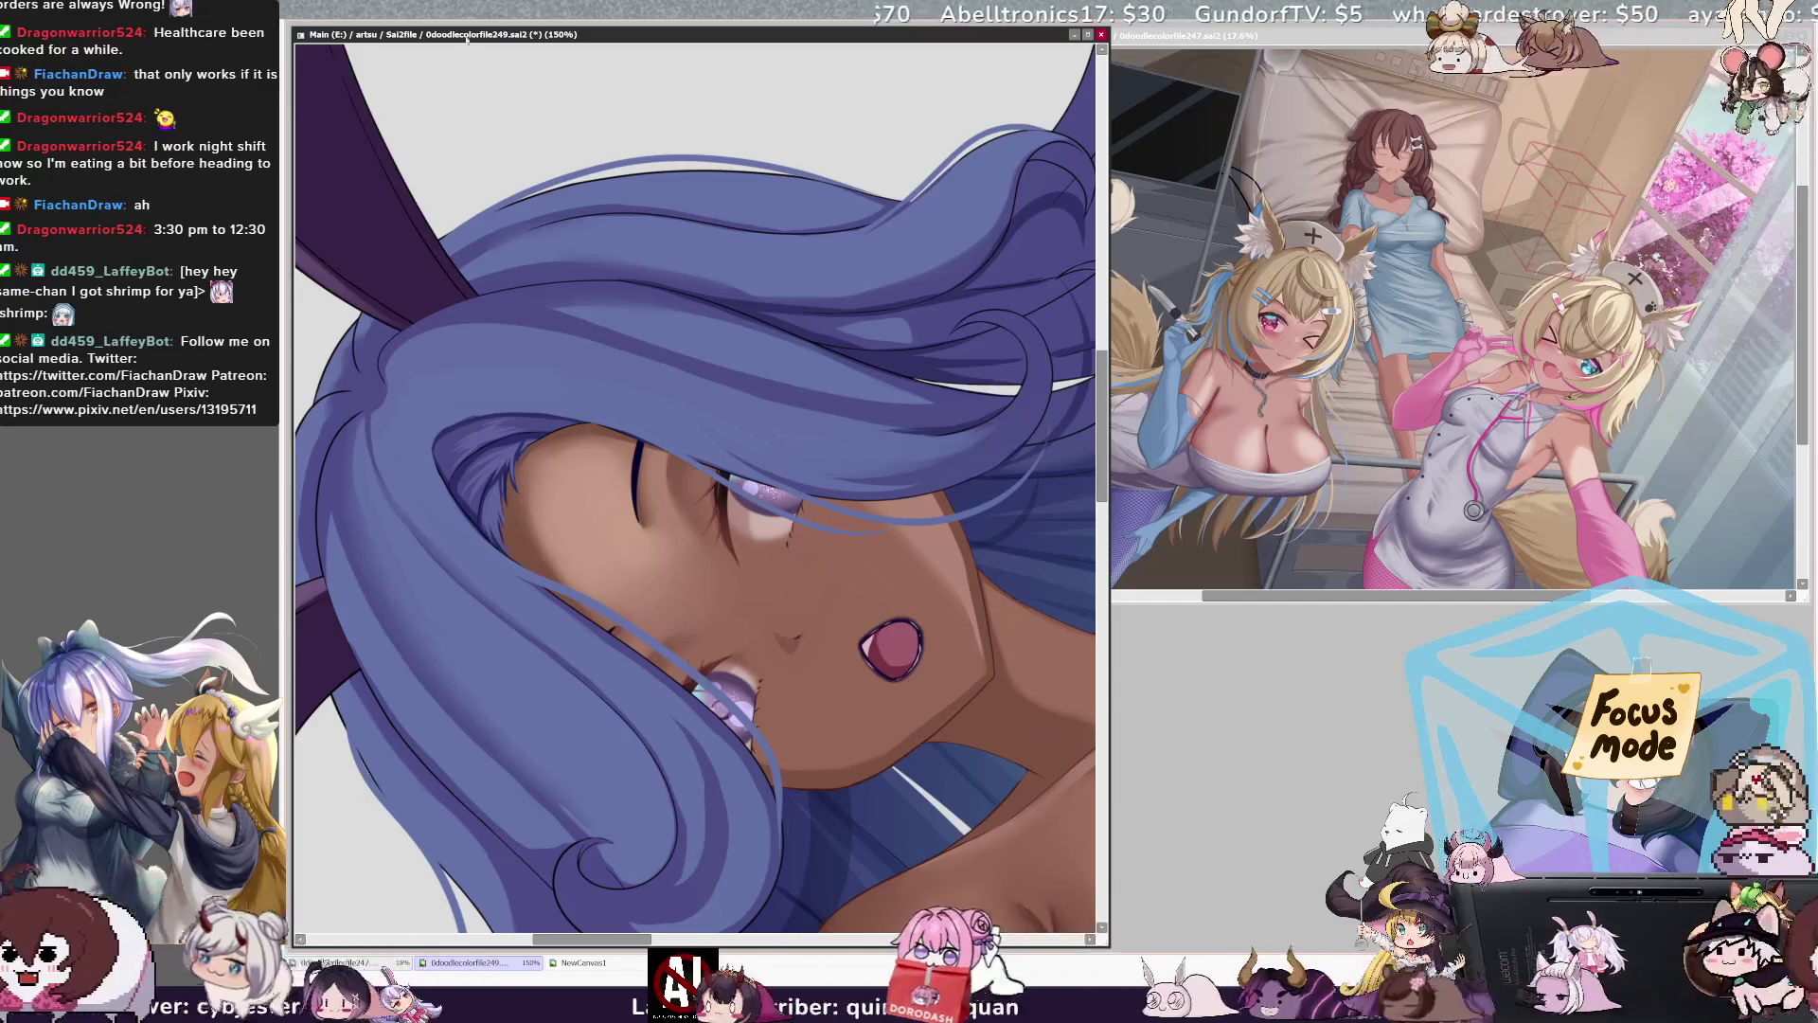
key("ctrl+minus")
key("ctrl+minus")
key("Home")
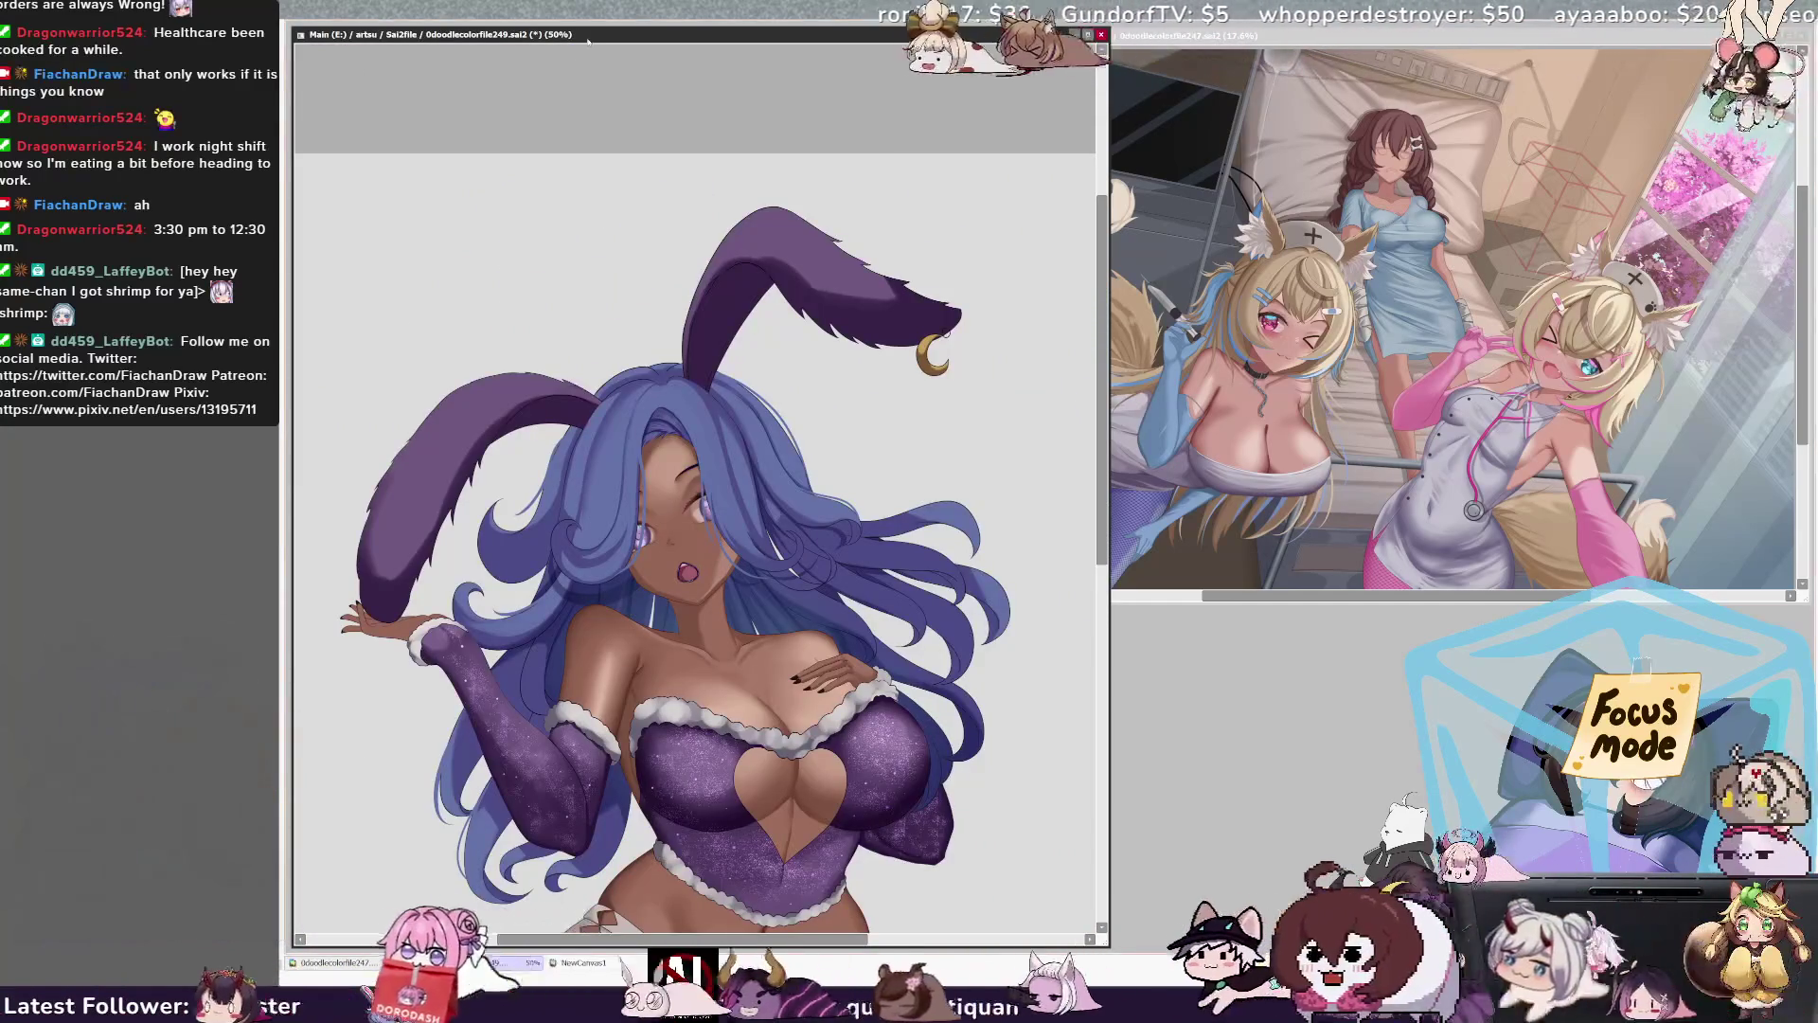
left_click_drag(1102, 512, 1104, 517)
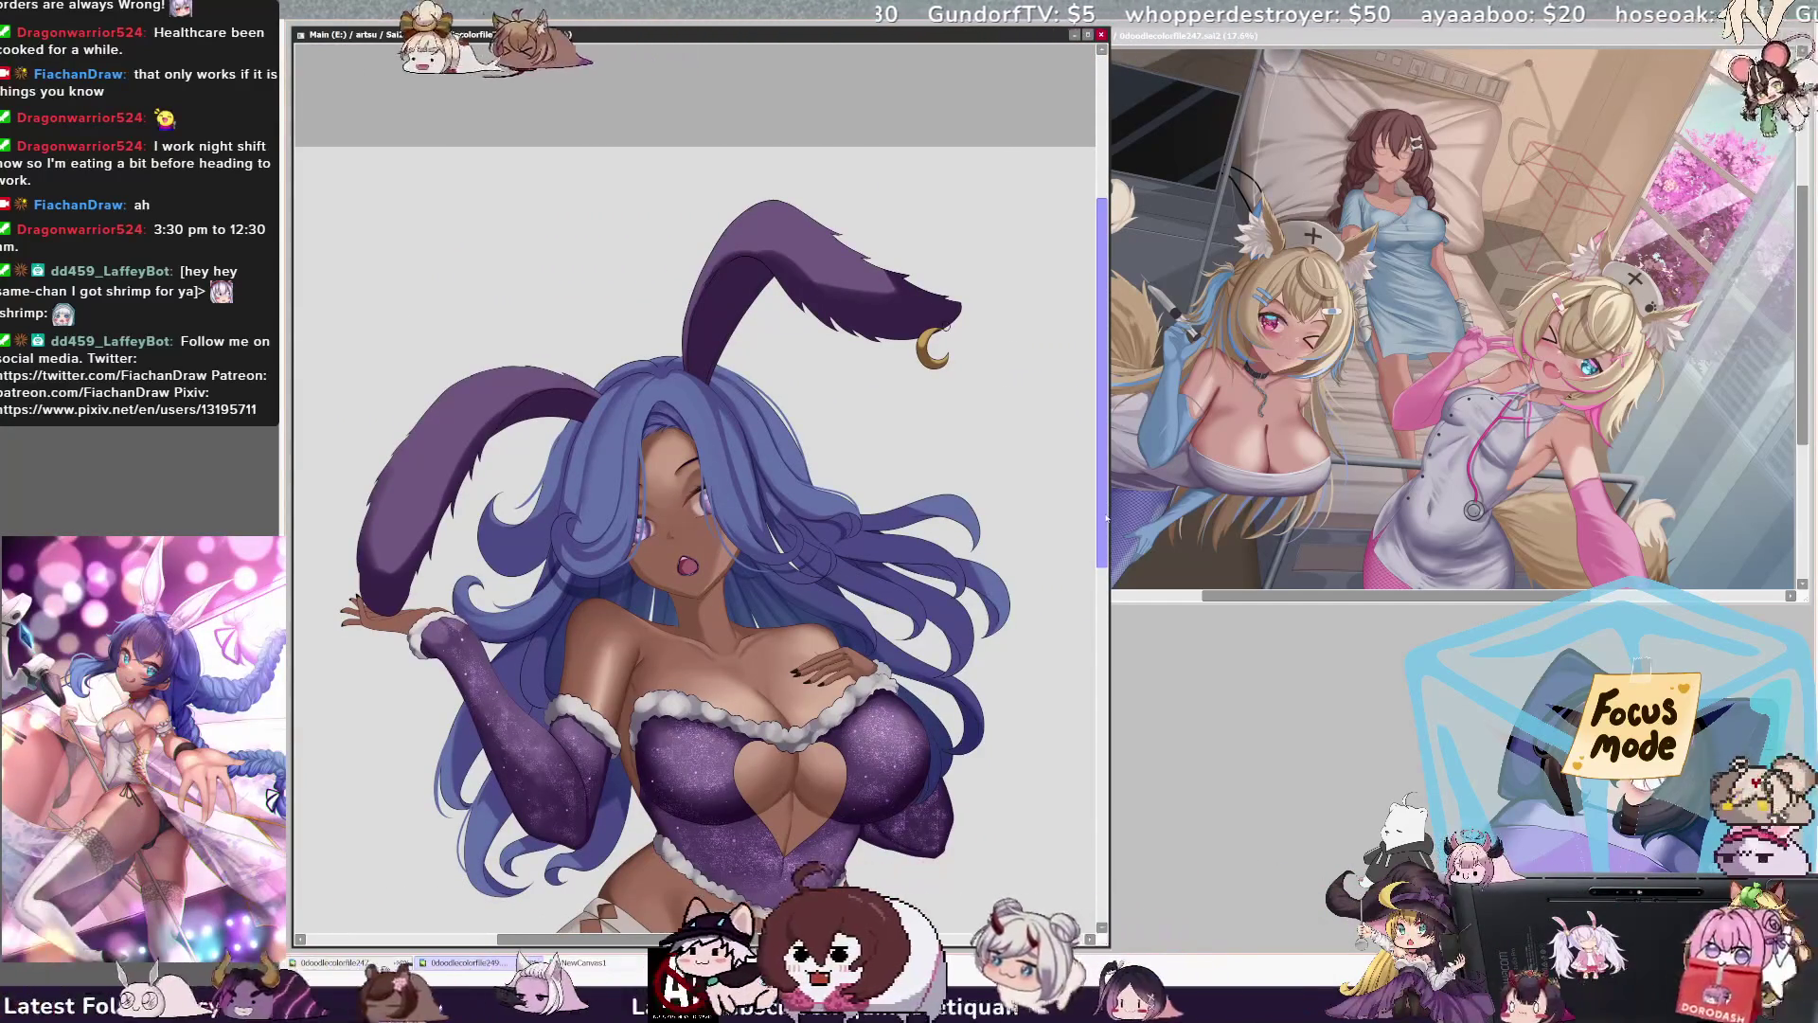
left_click_drag(1102, 530, 1102, 647)
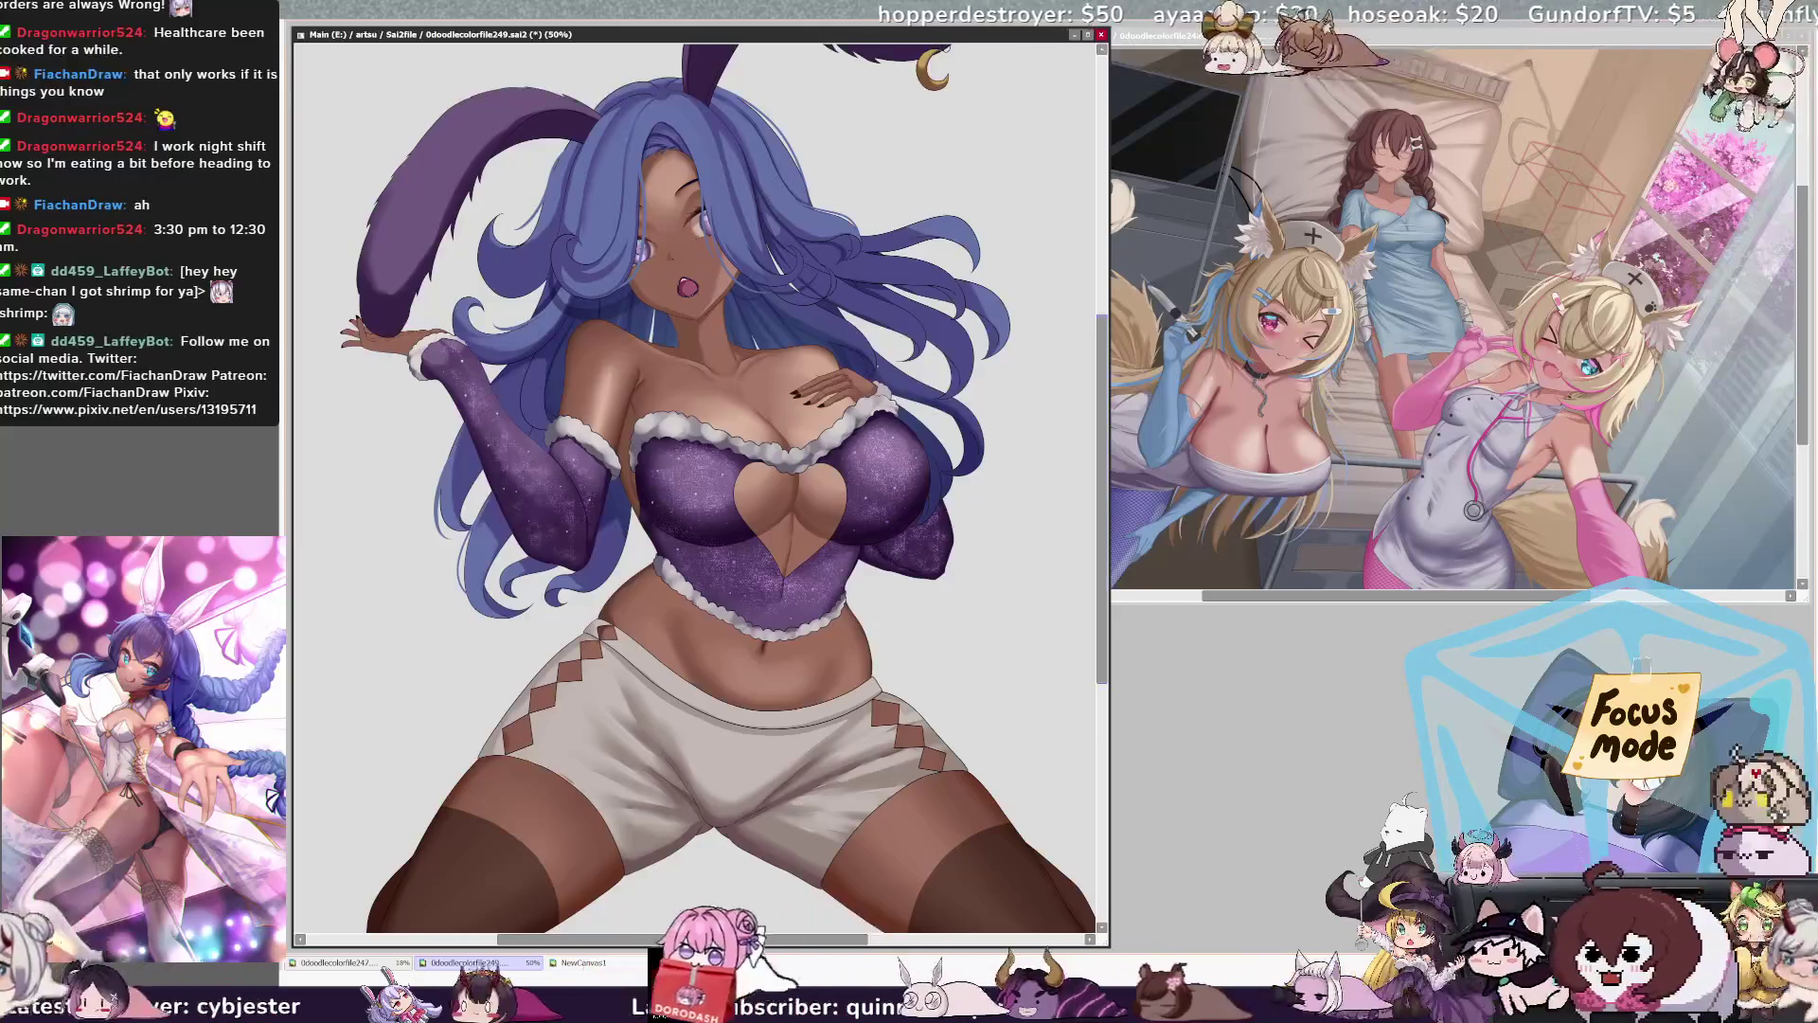
key("minus")
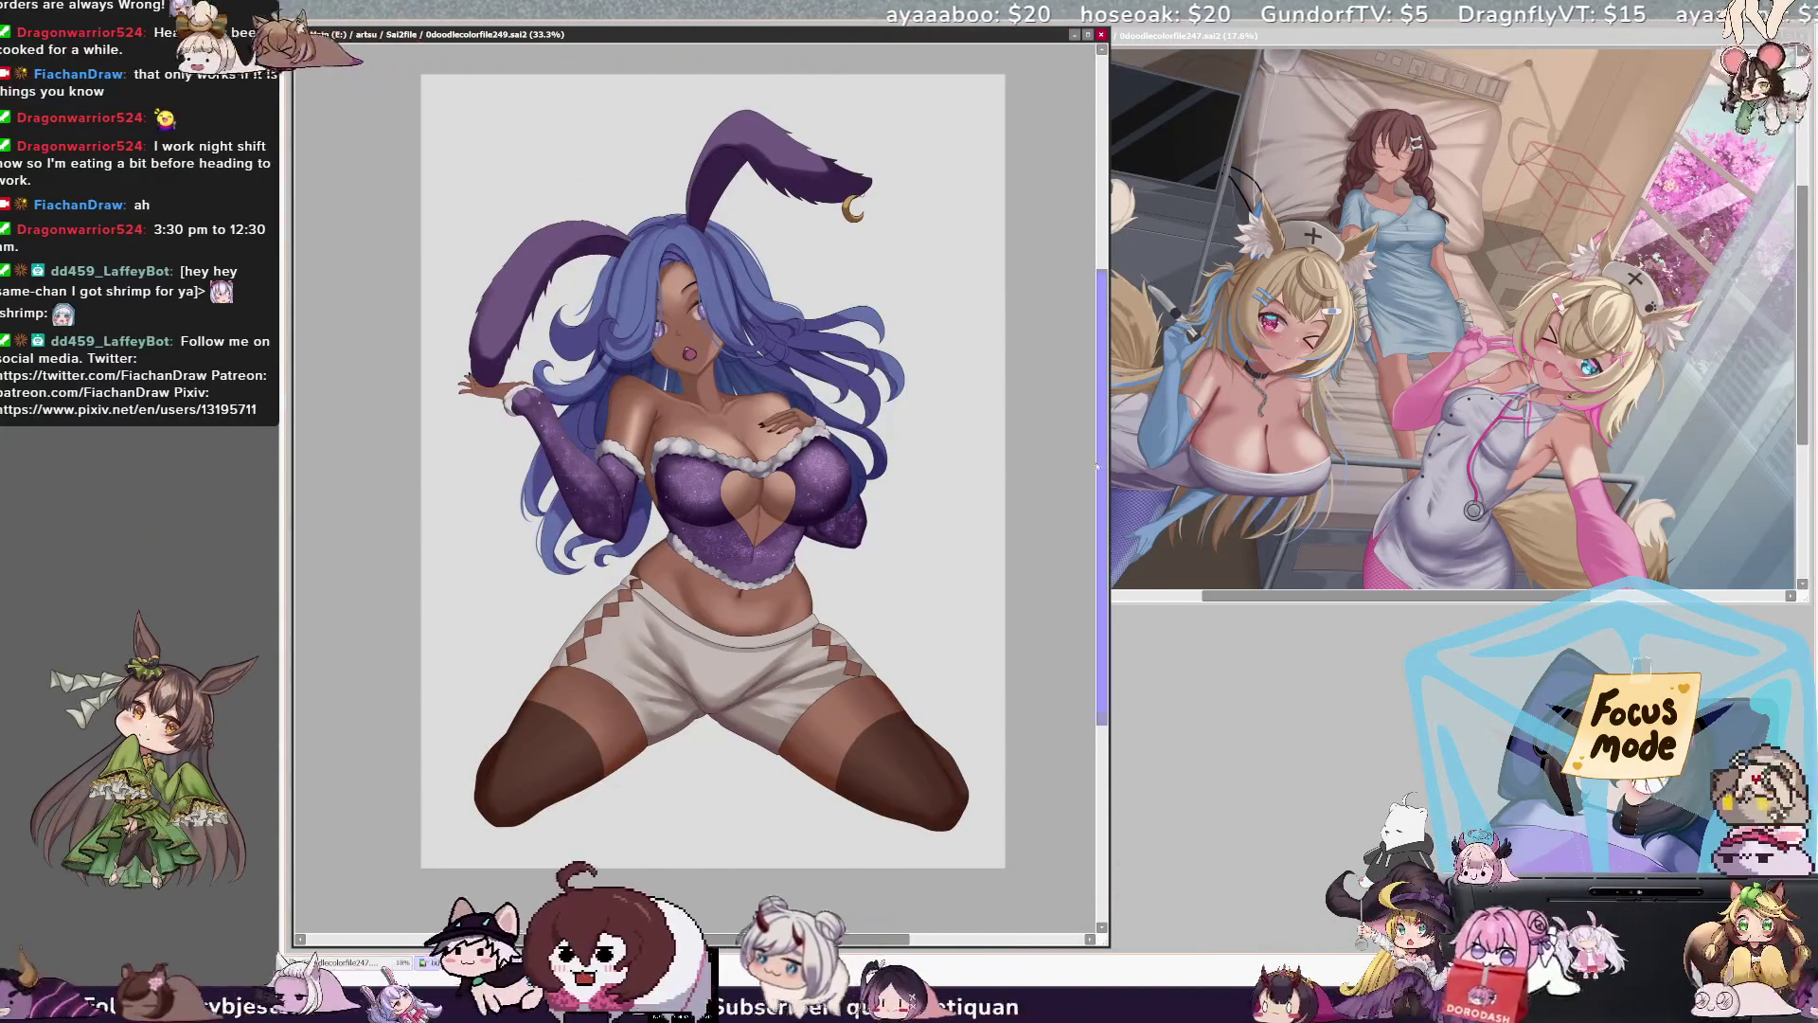
left_click_drag(1102, 469, 1101, 443)
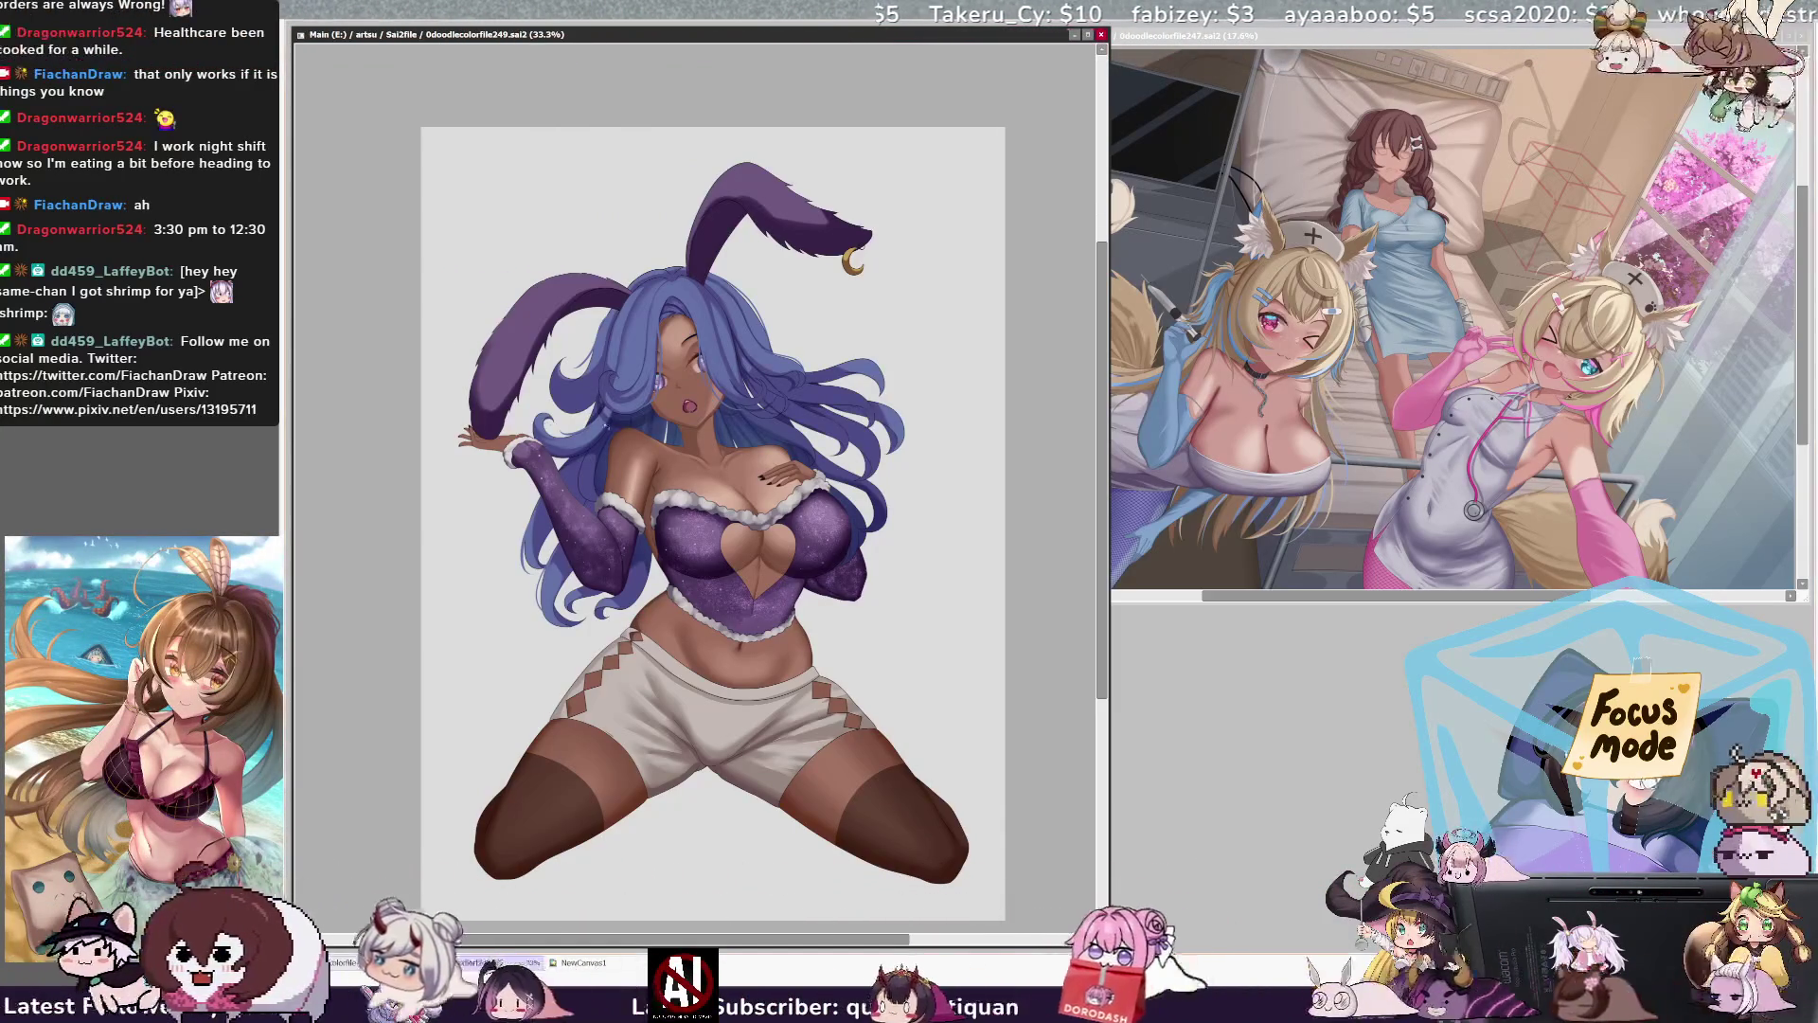
left_click(720, 464)
key("ctrl+z")
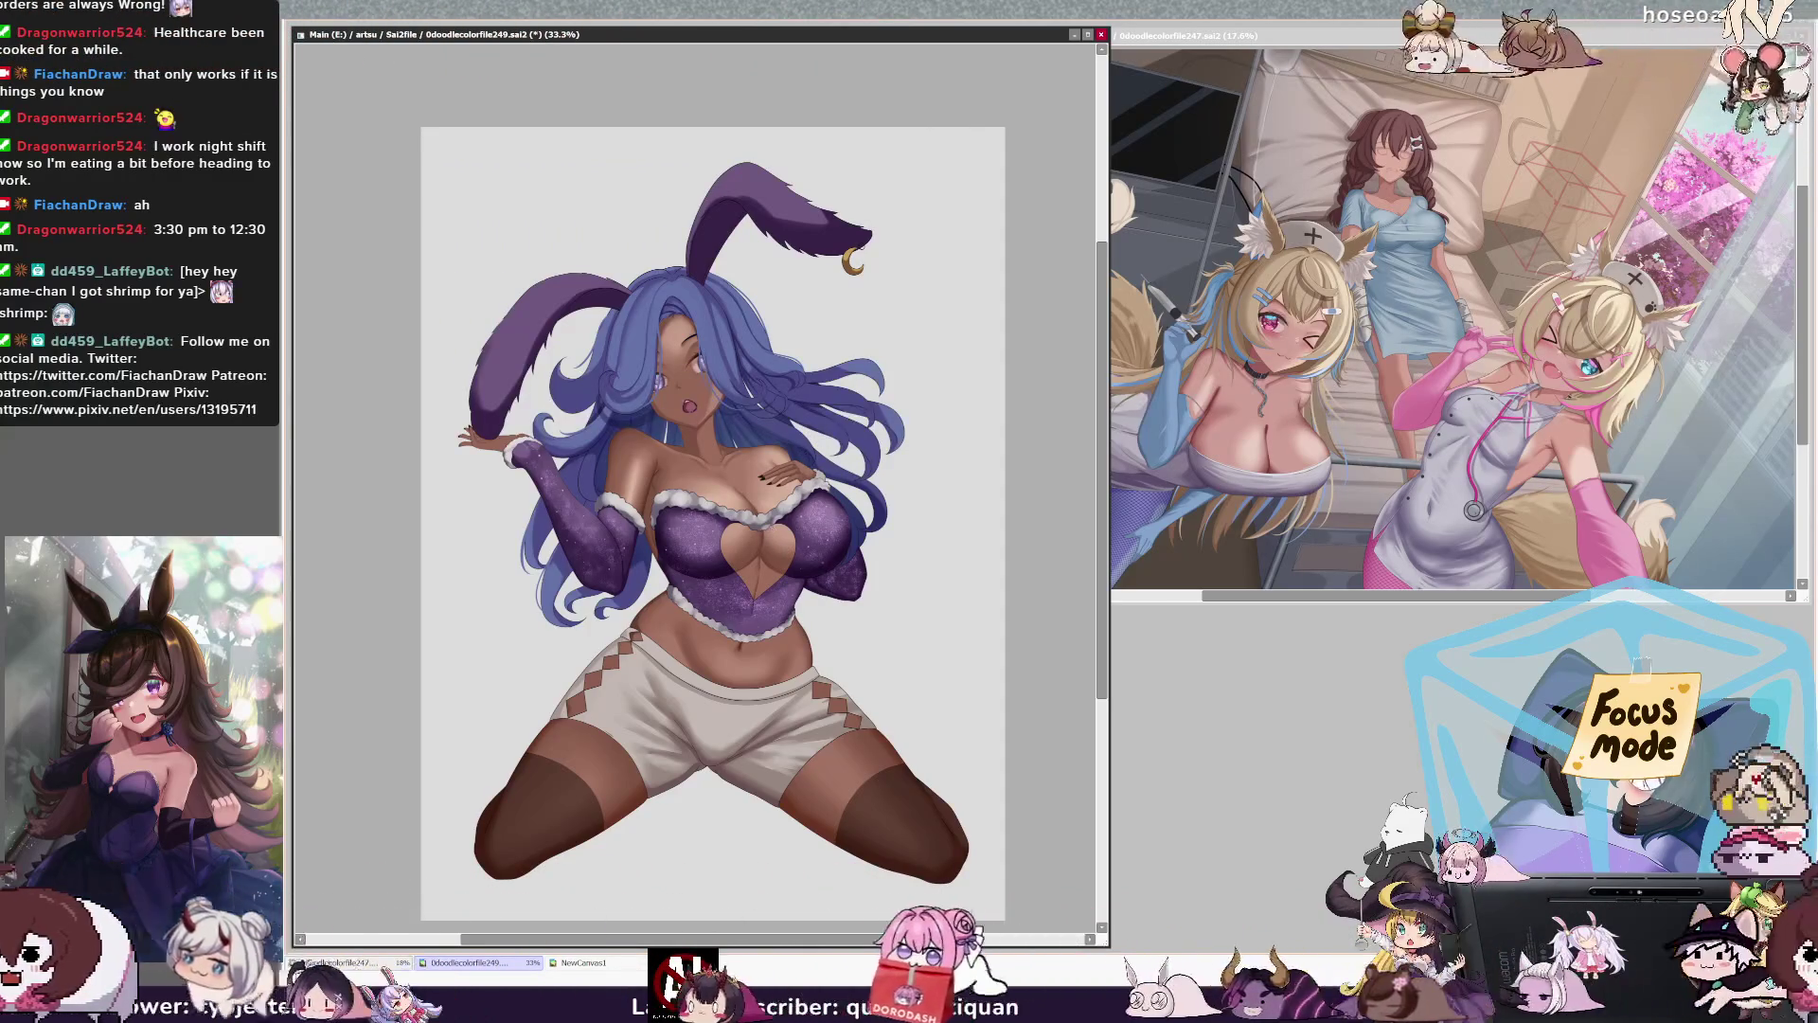
key("ctrl+alt")
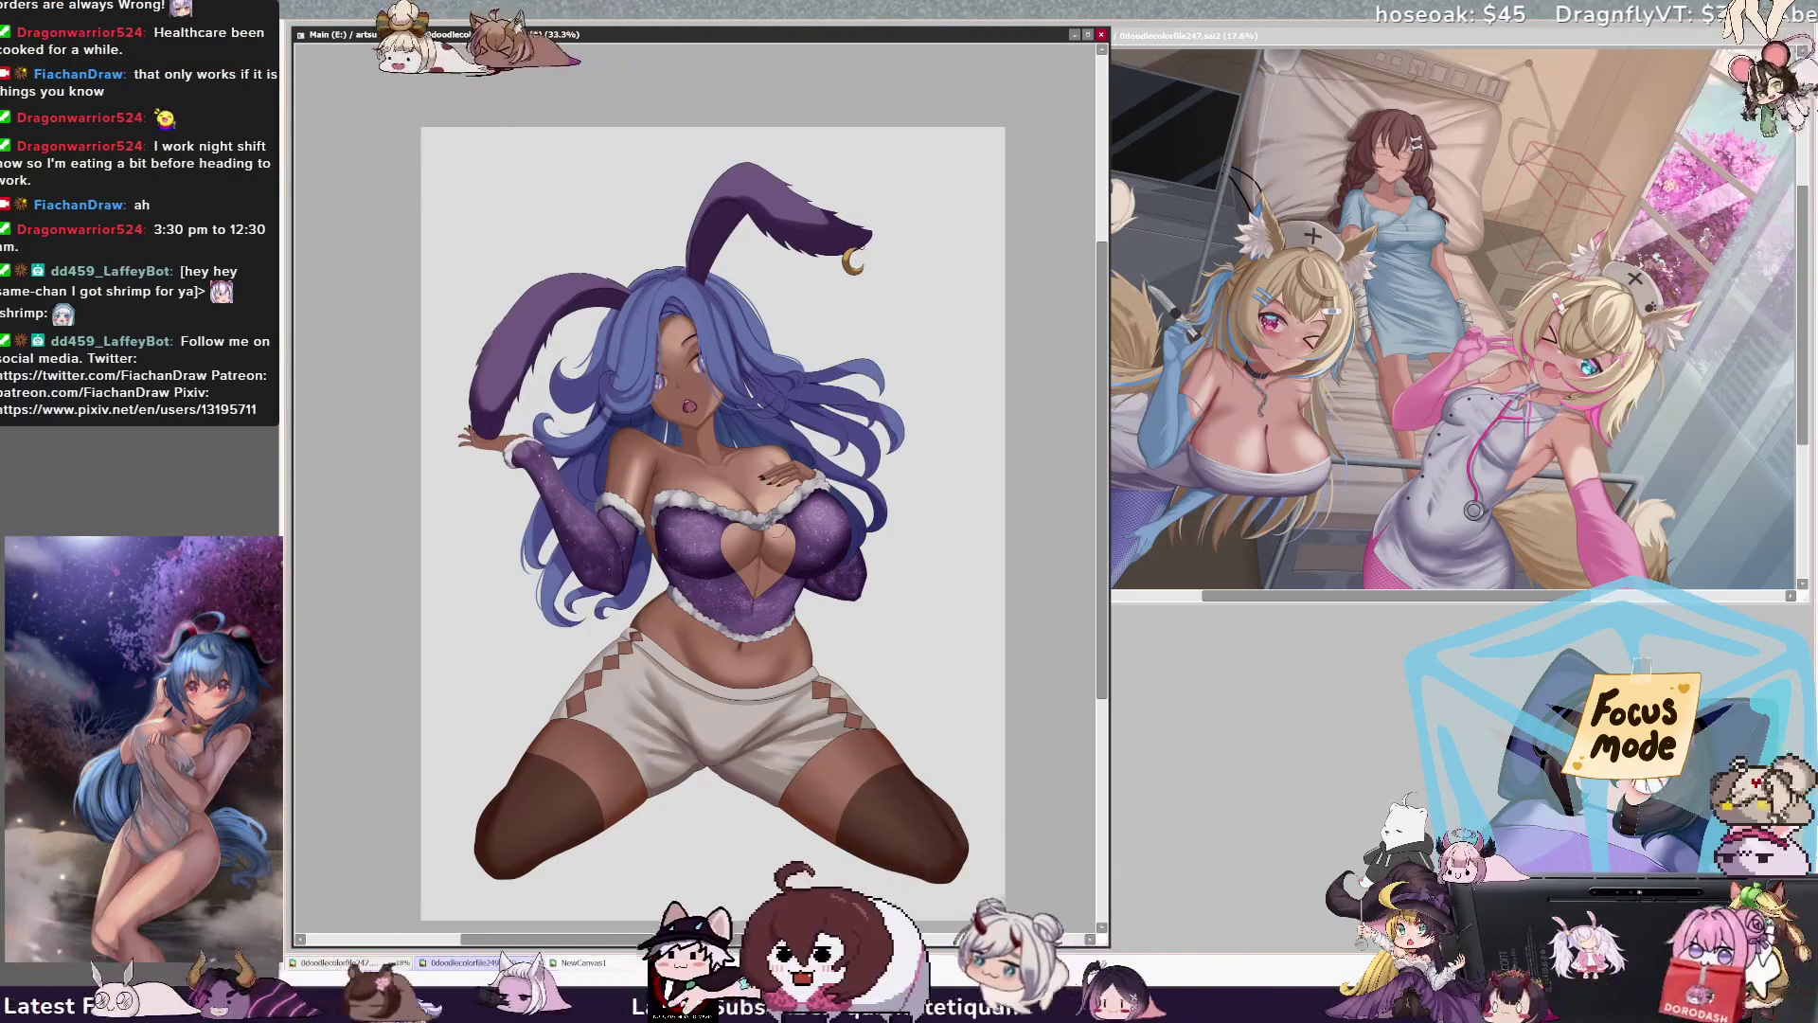
left_click(829, 399, "ctrl+shift")
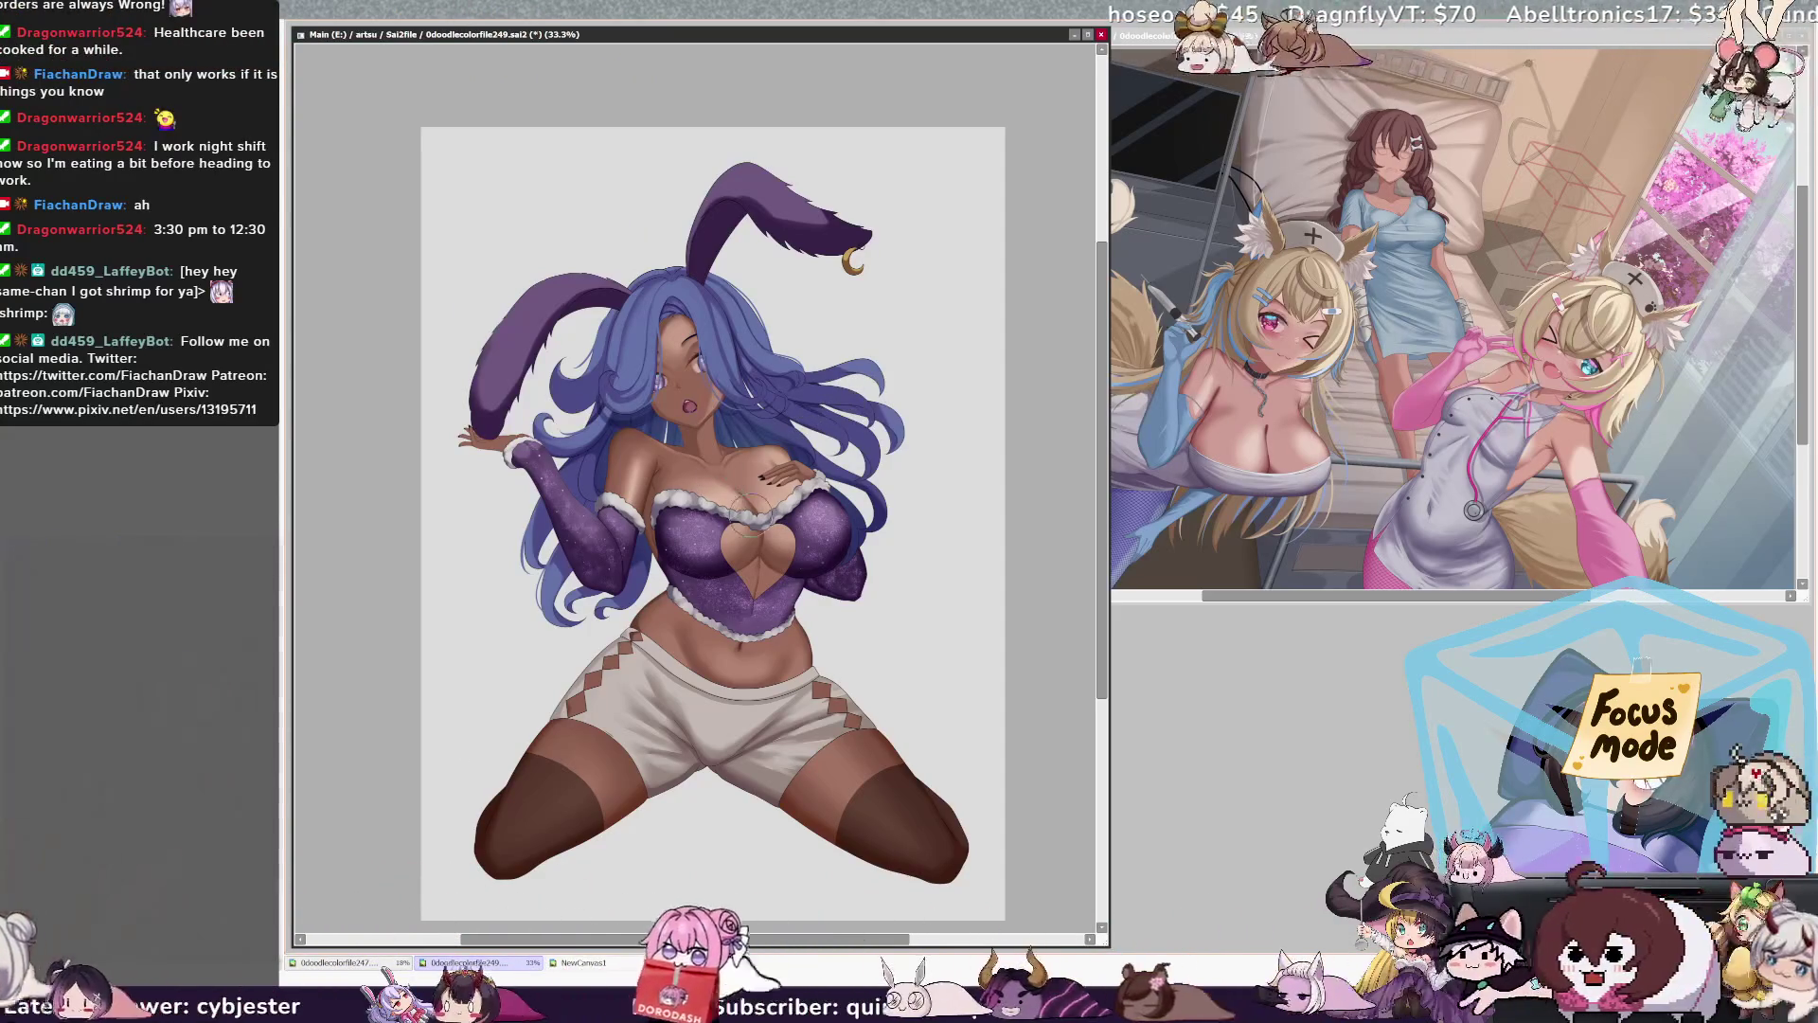
right_click(820, 465)
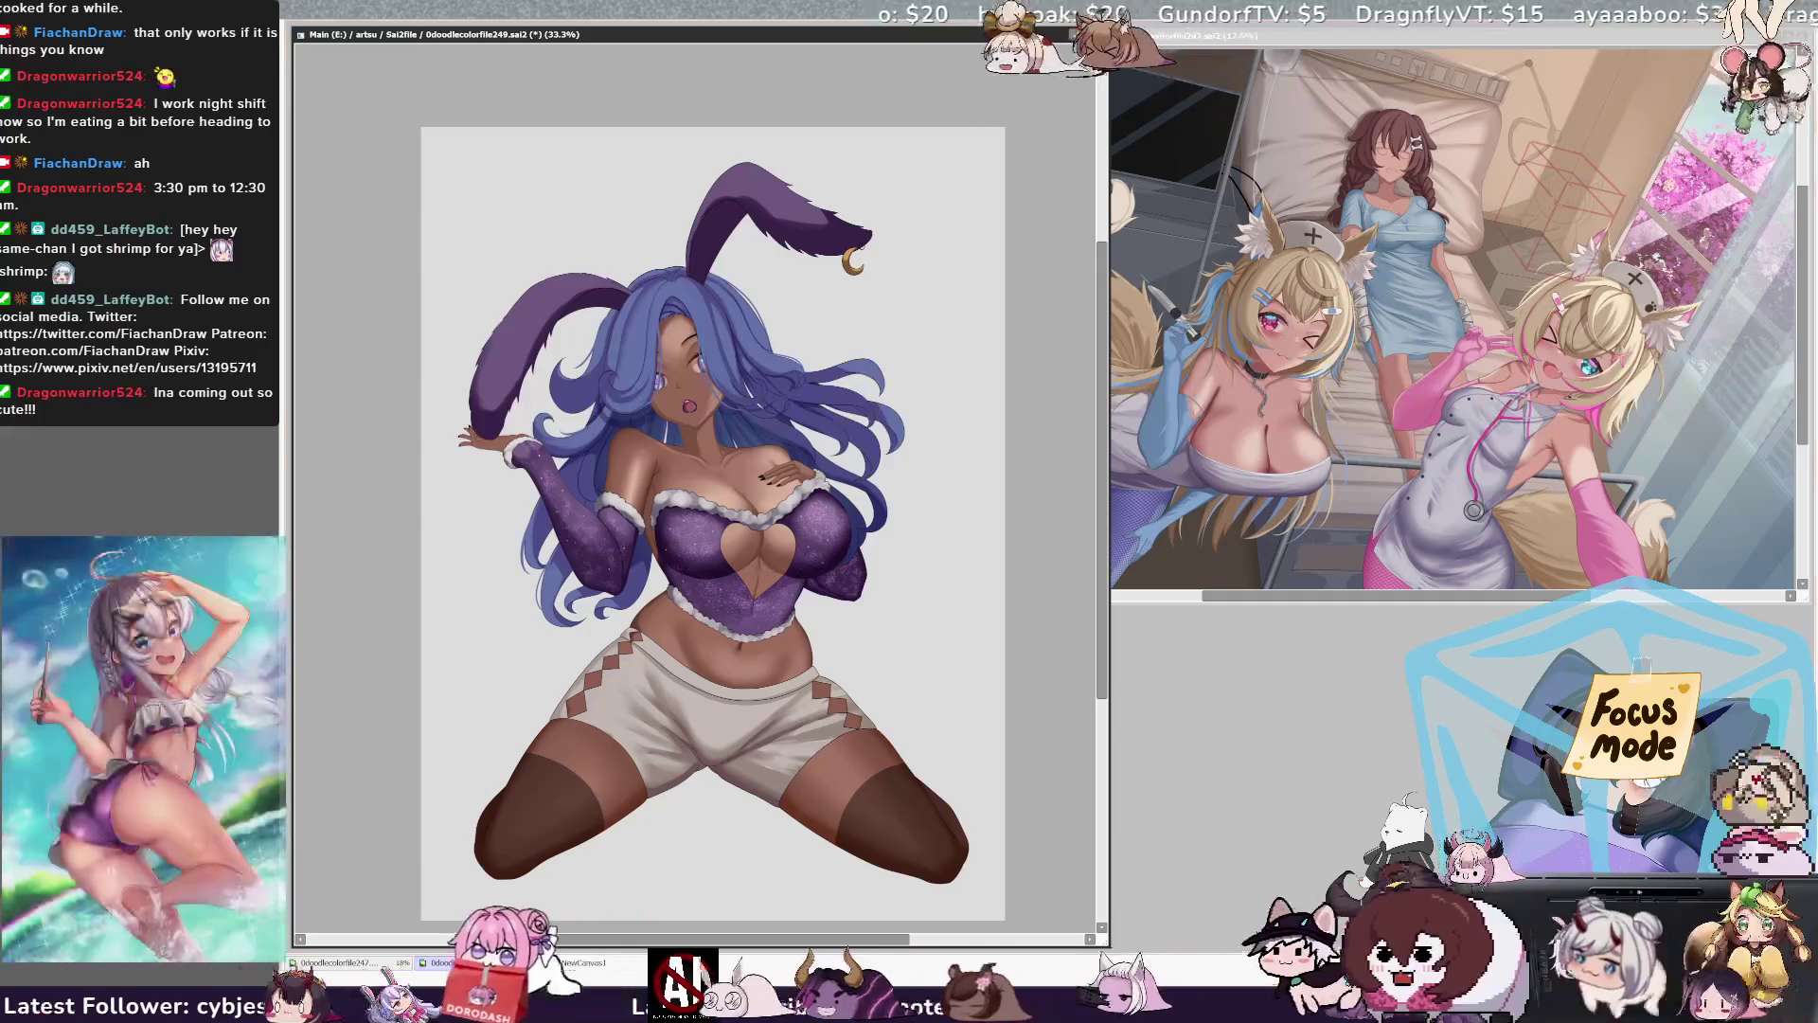
scroll(731, 329, "up", 4)
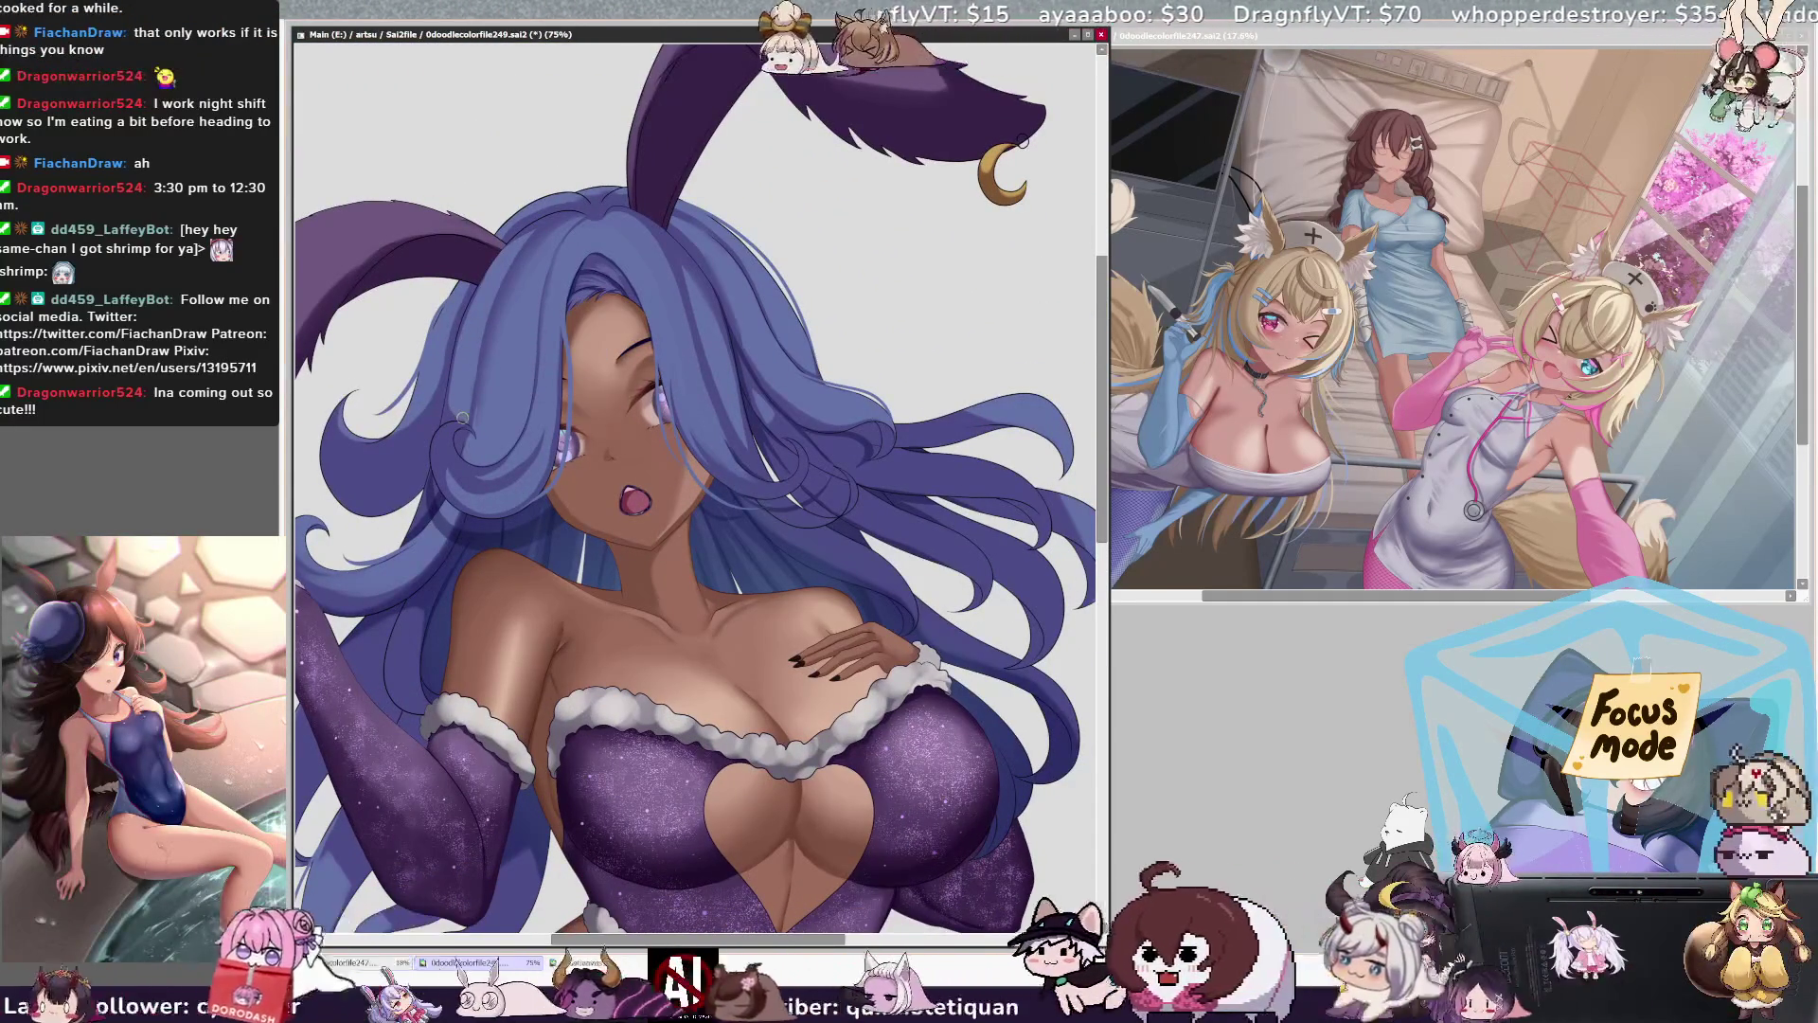
left_click(495, 340, "ctrl")
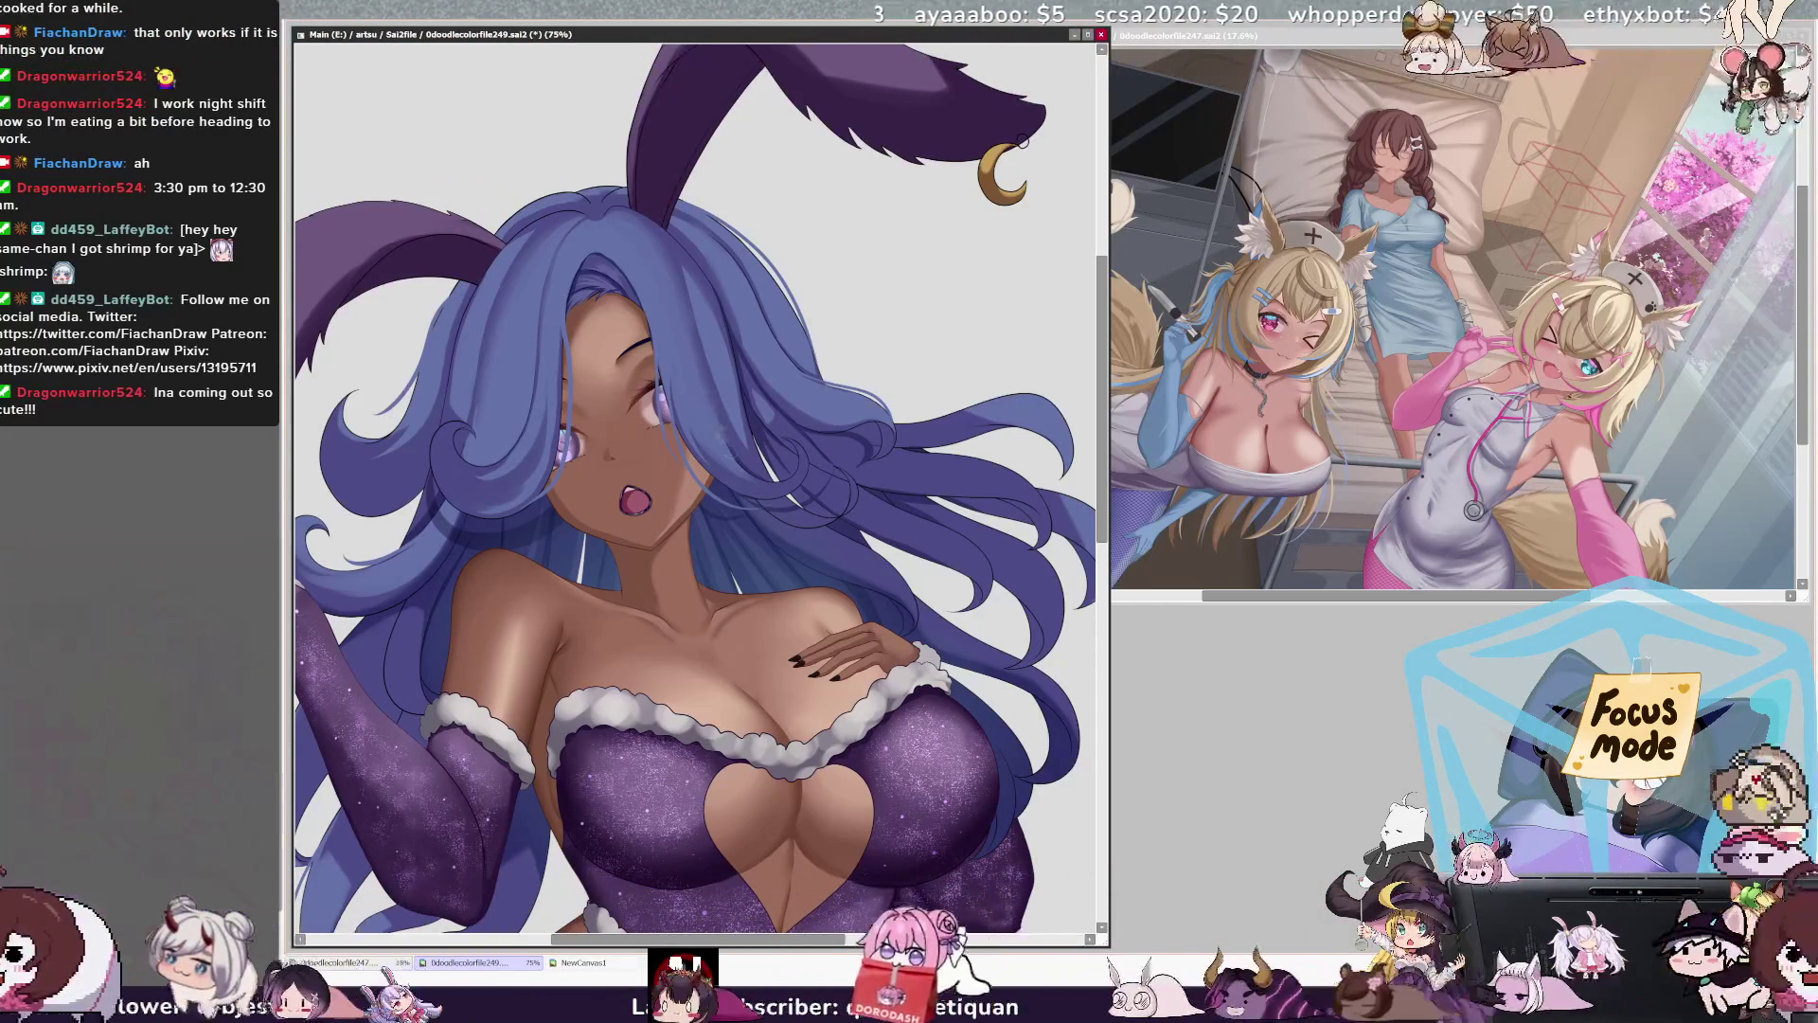
key("bracketleft")
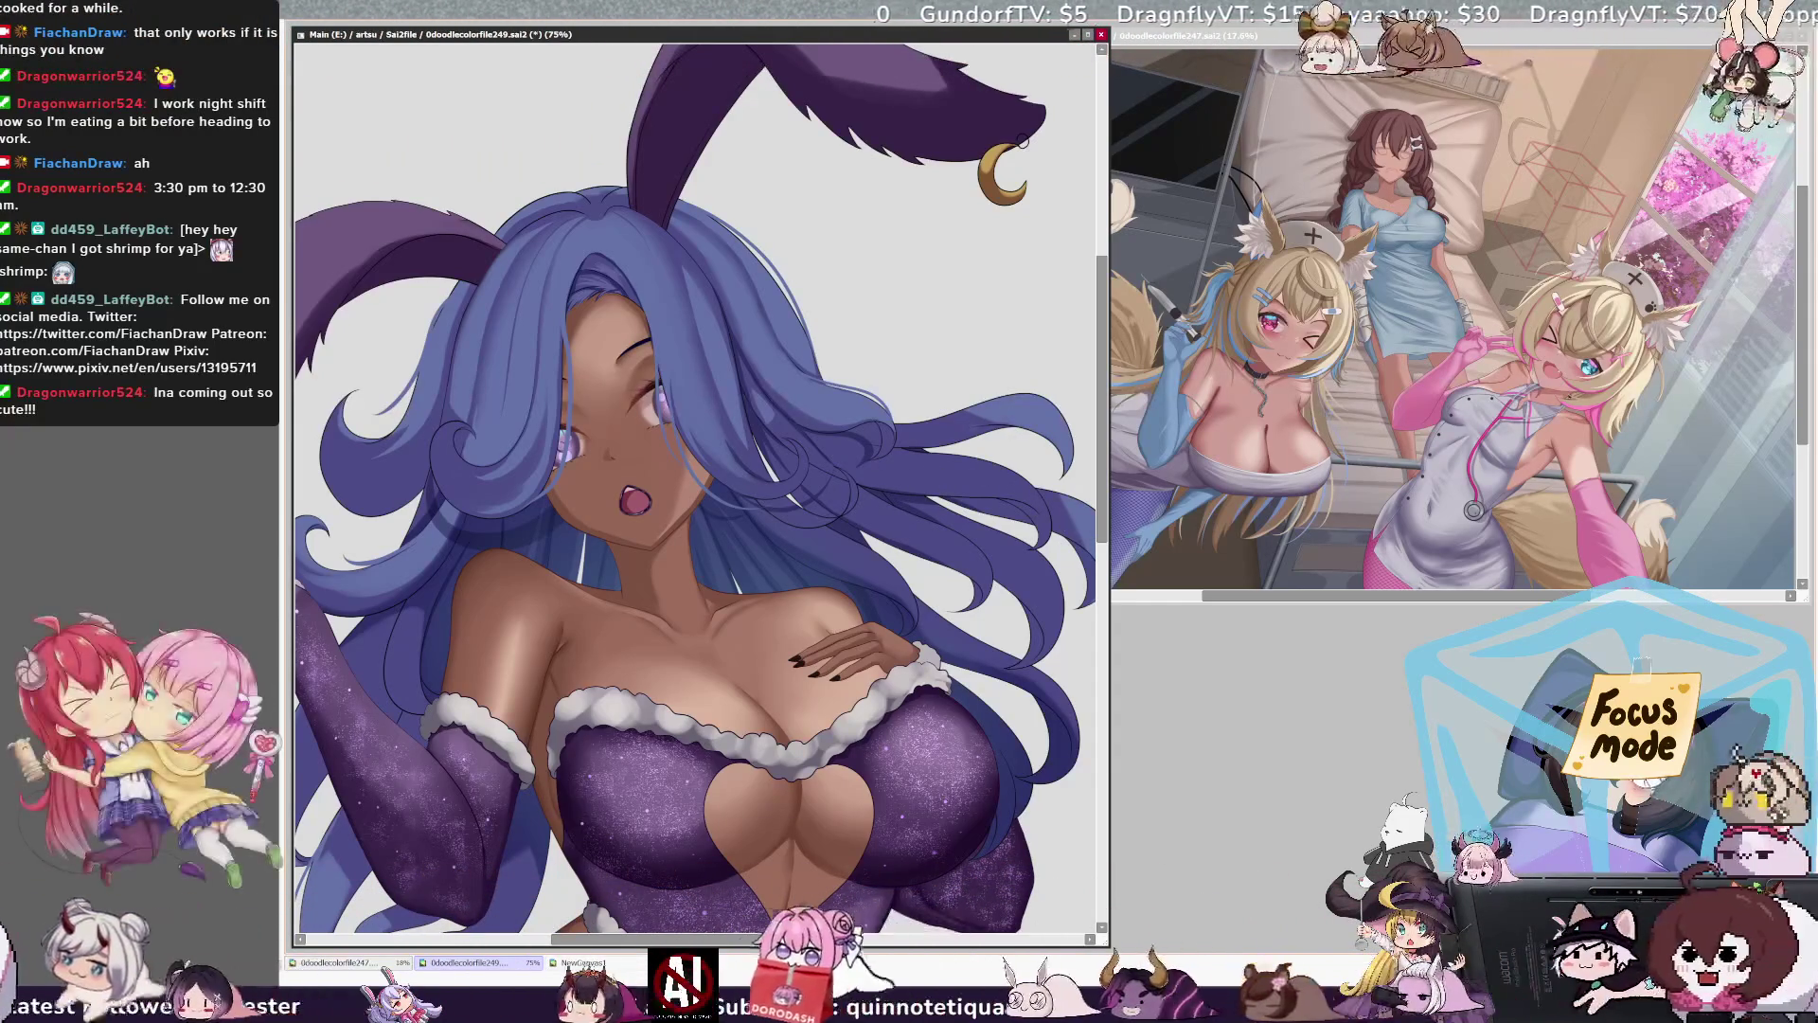
key("ctrl+minus")
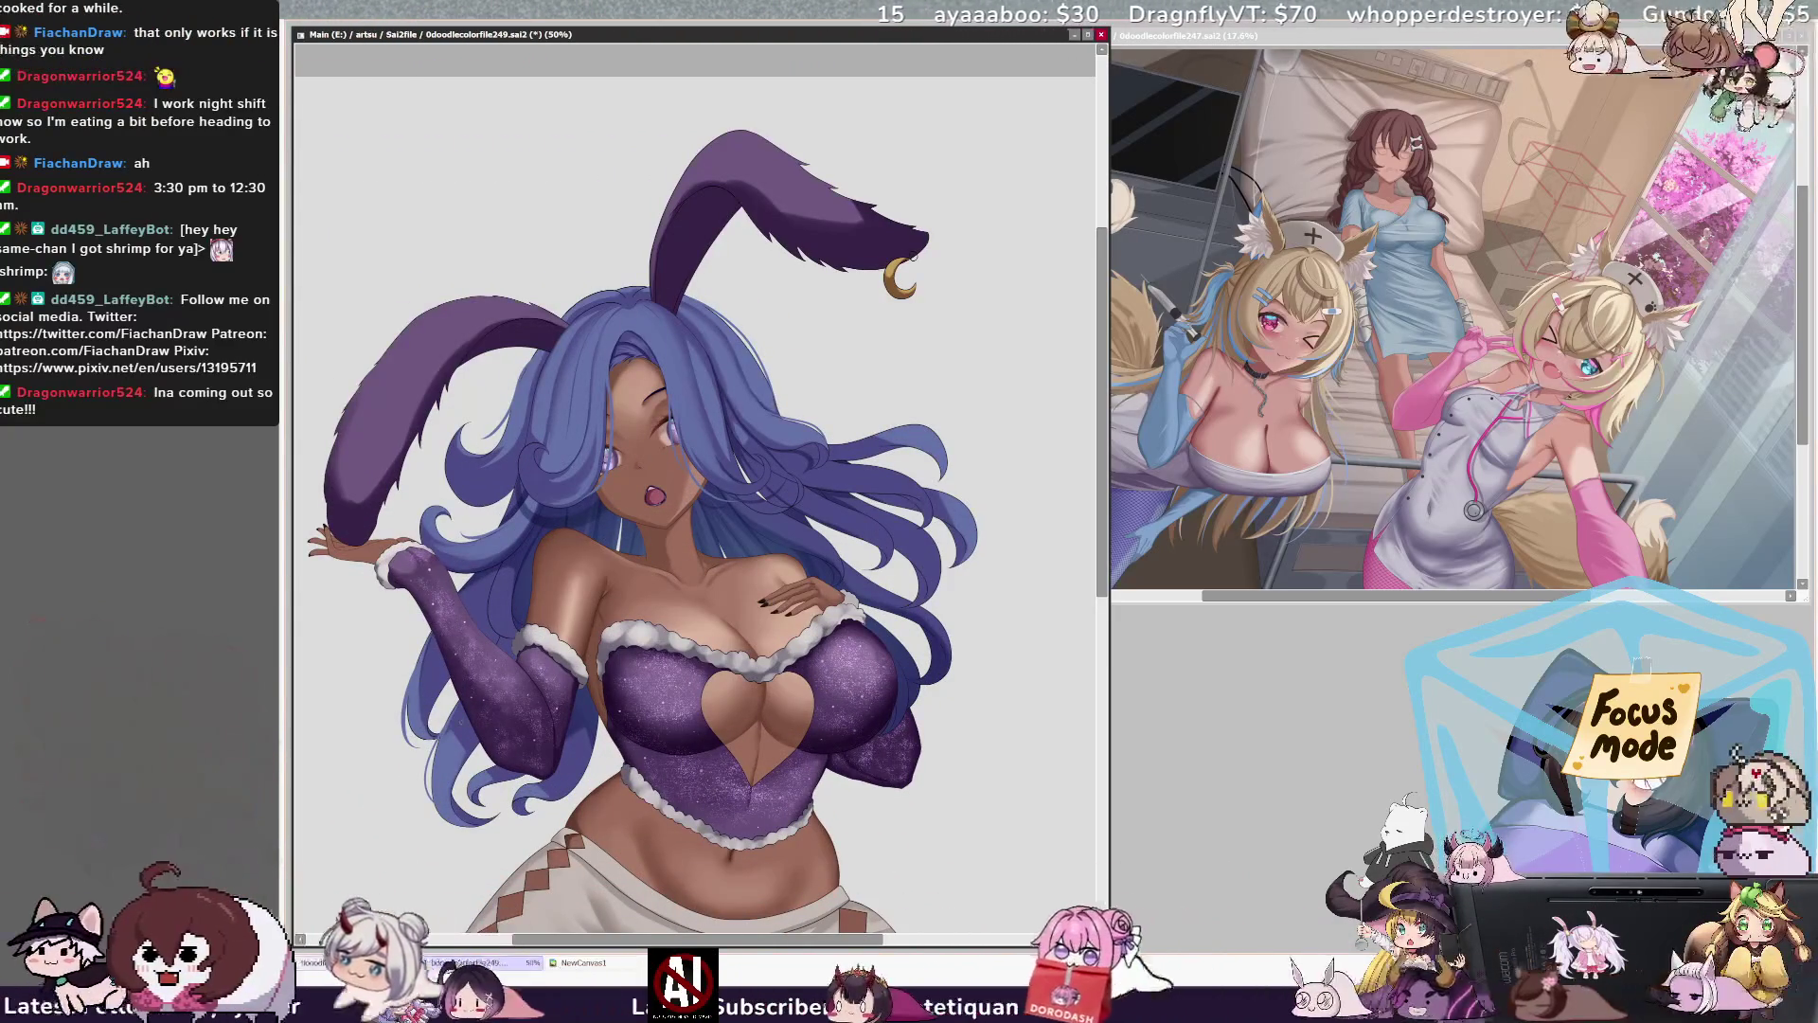
left_click(445, 762, "ctrl+shift")
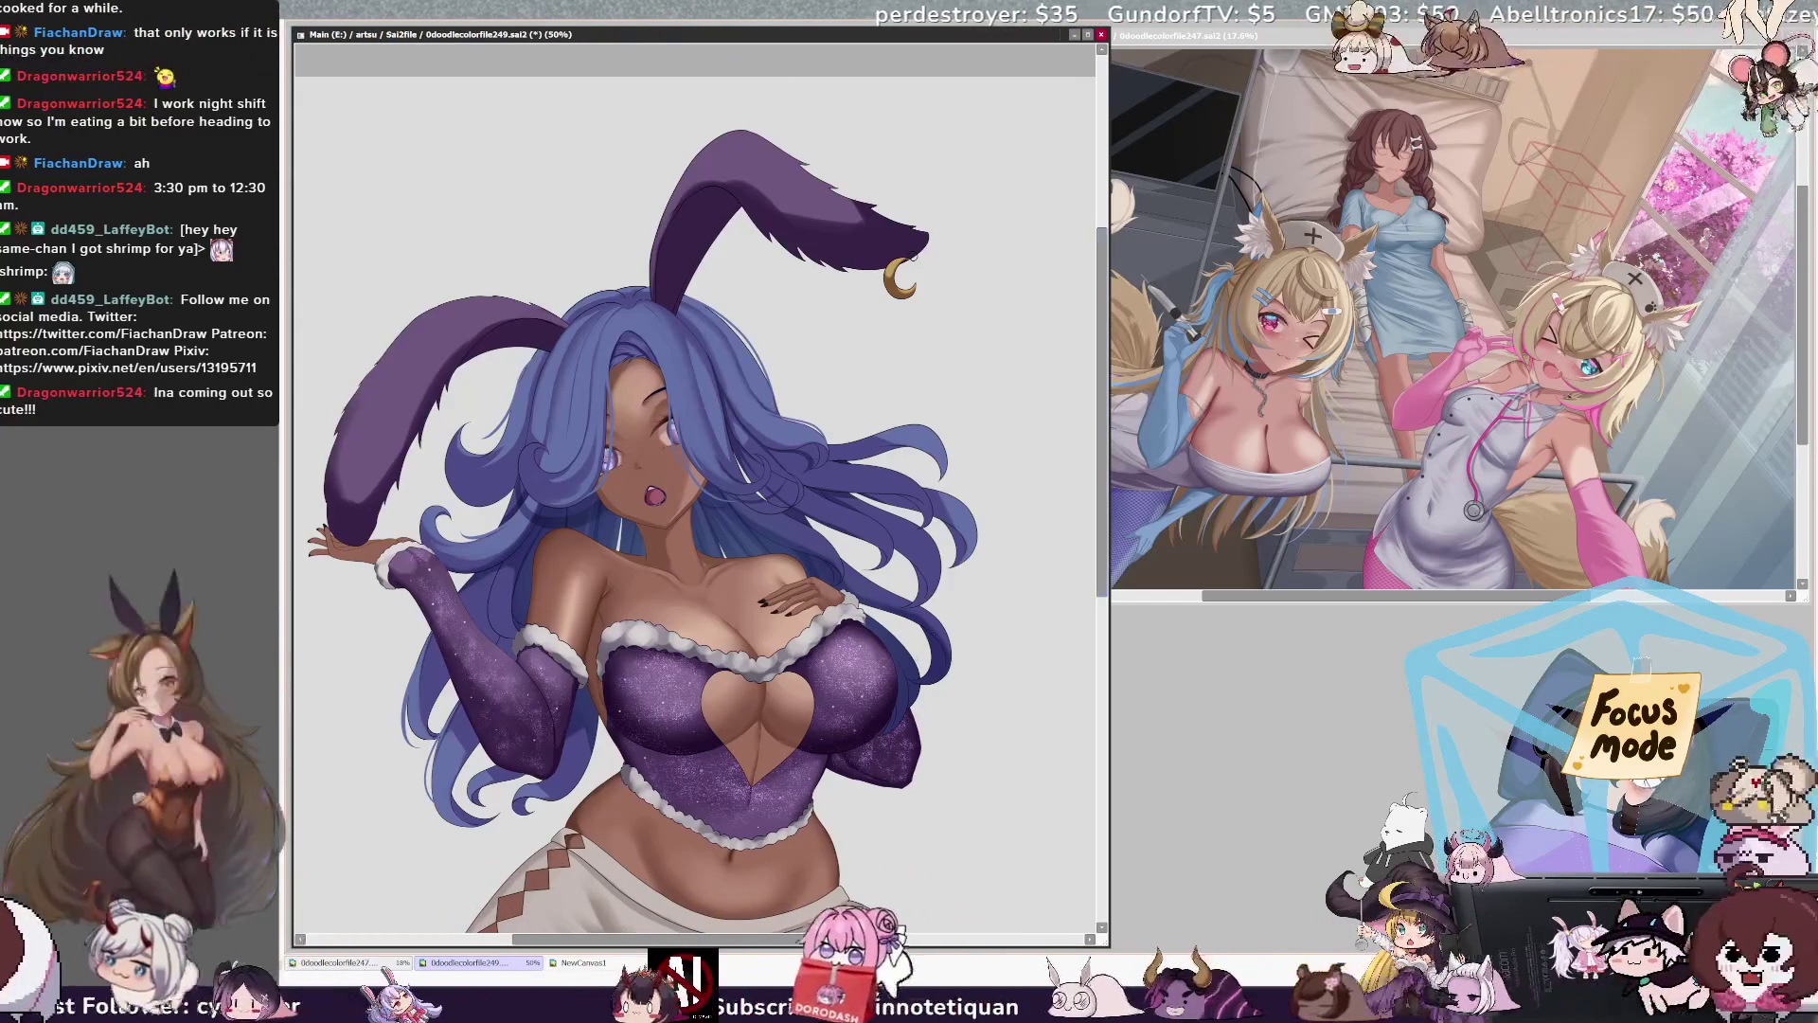
key("h")
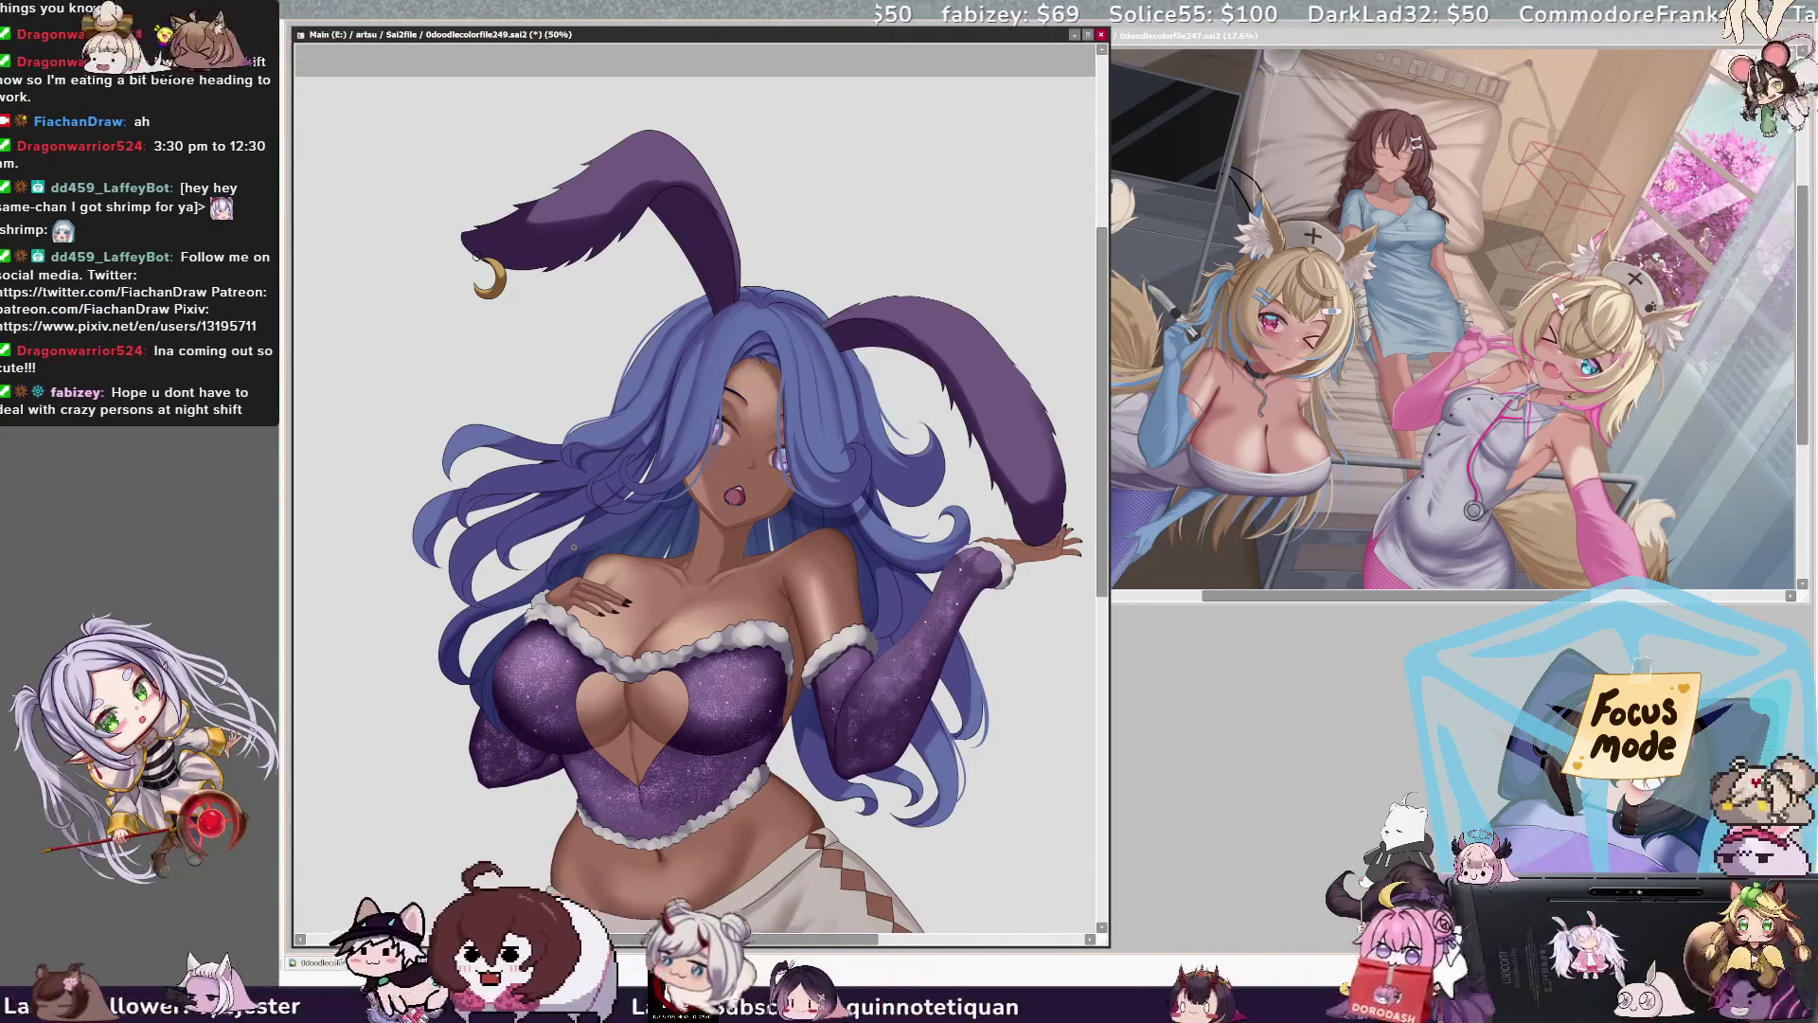
key("h")
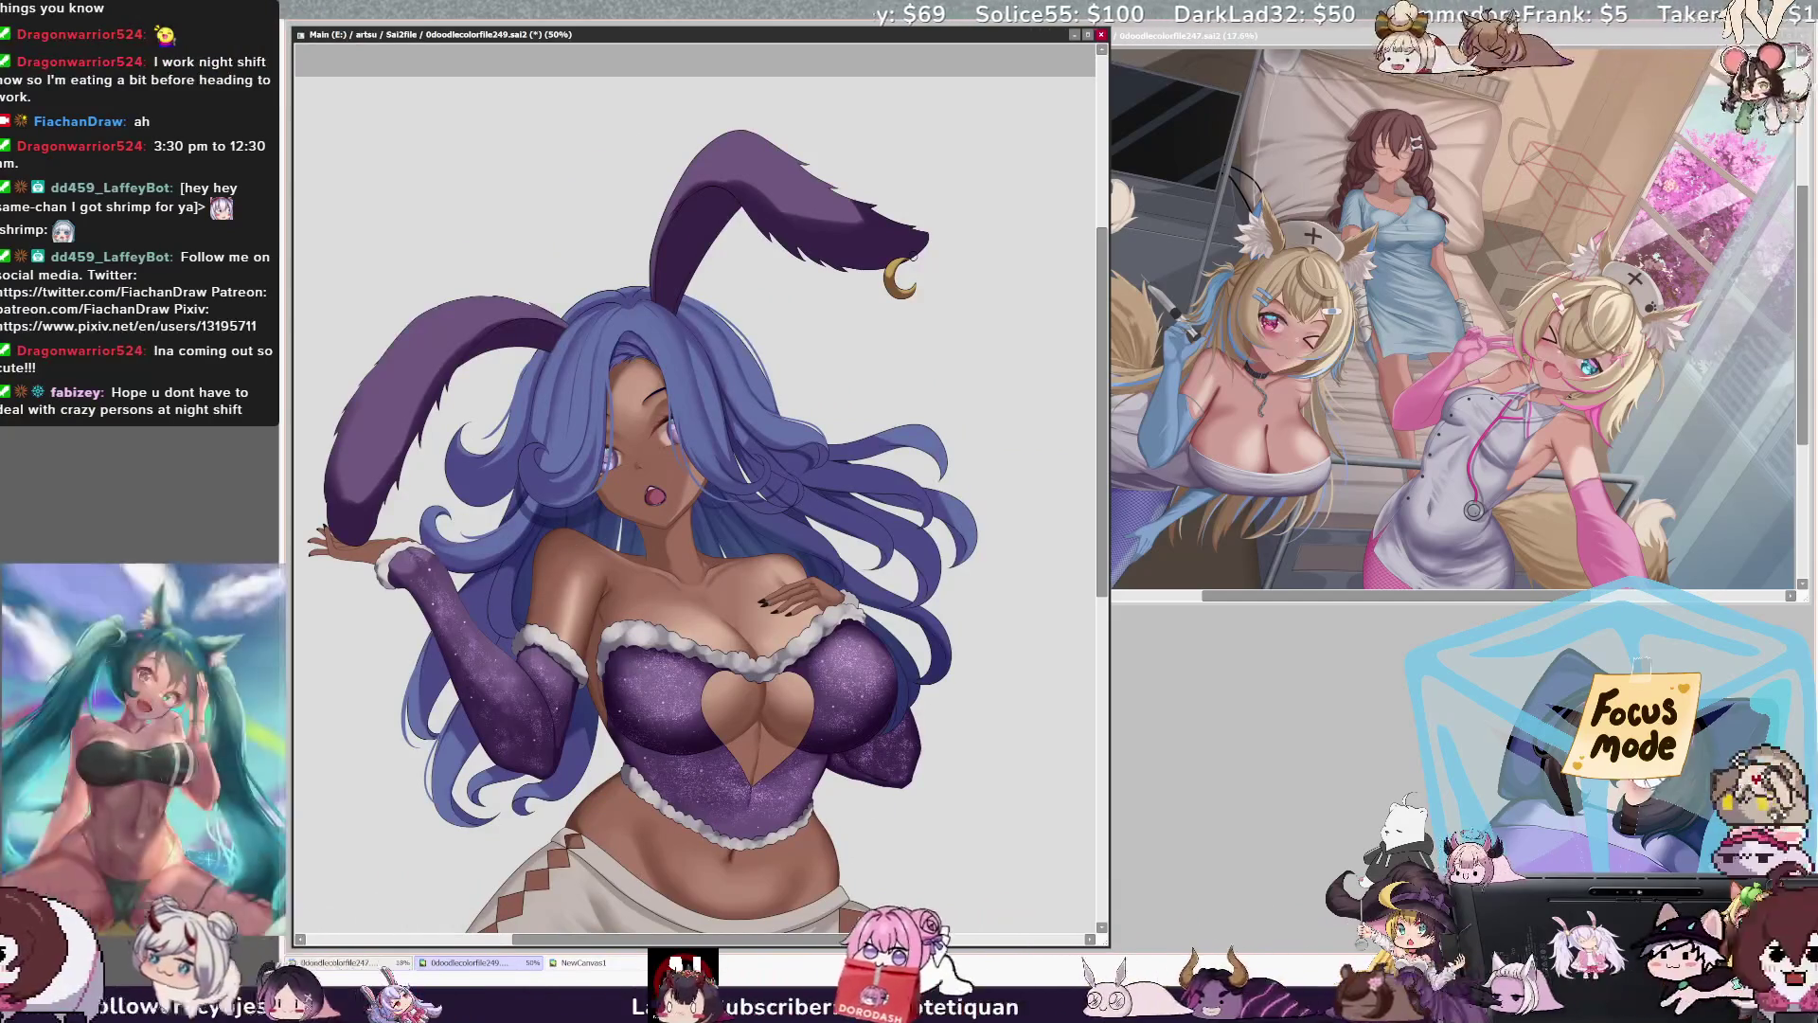
left_click_drag(876, 940, 863, 942)
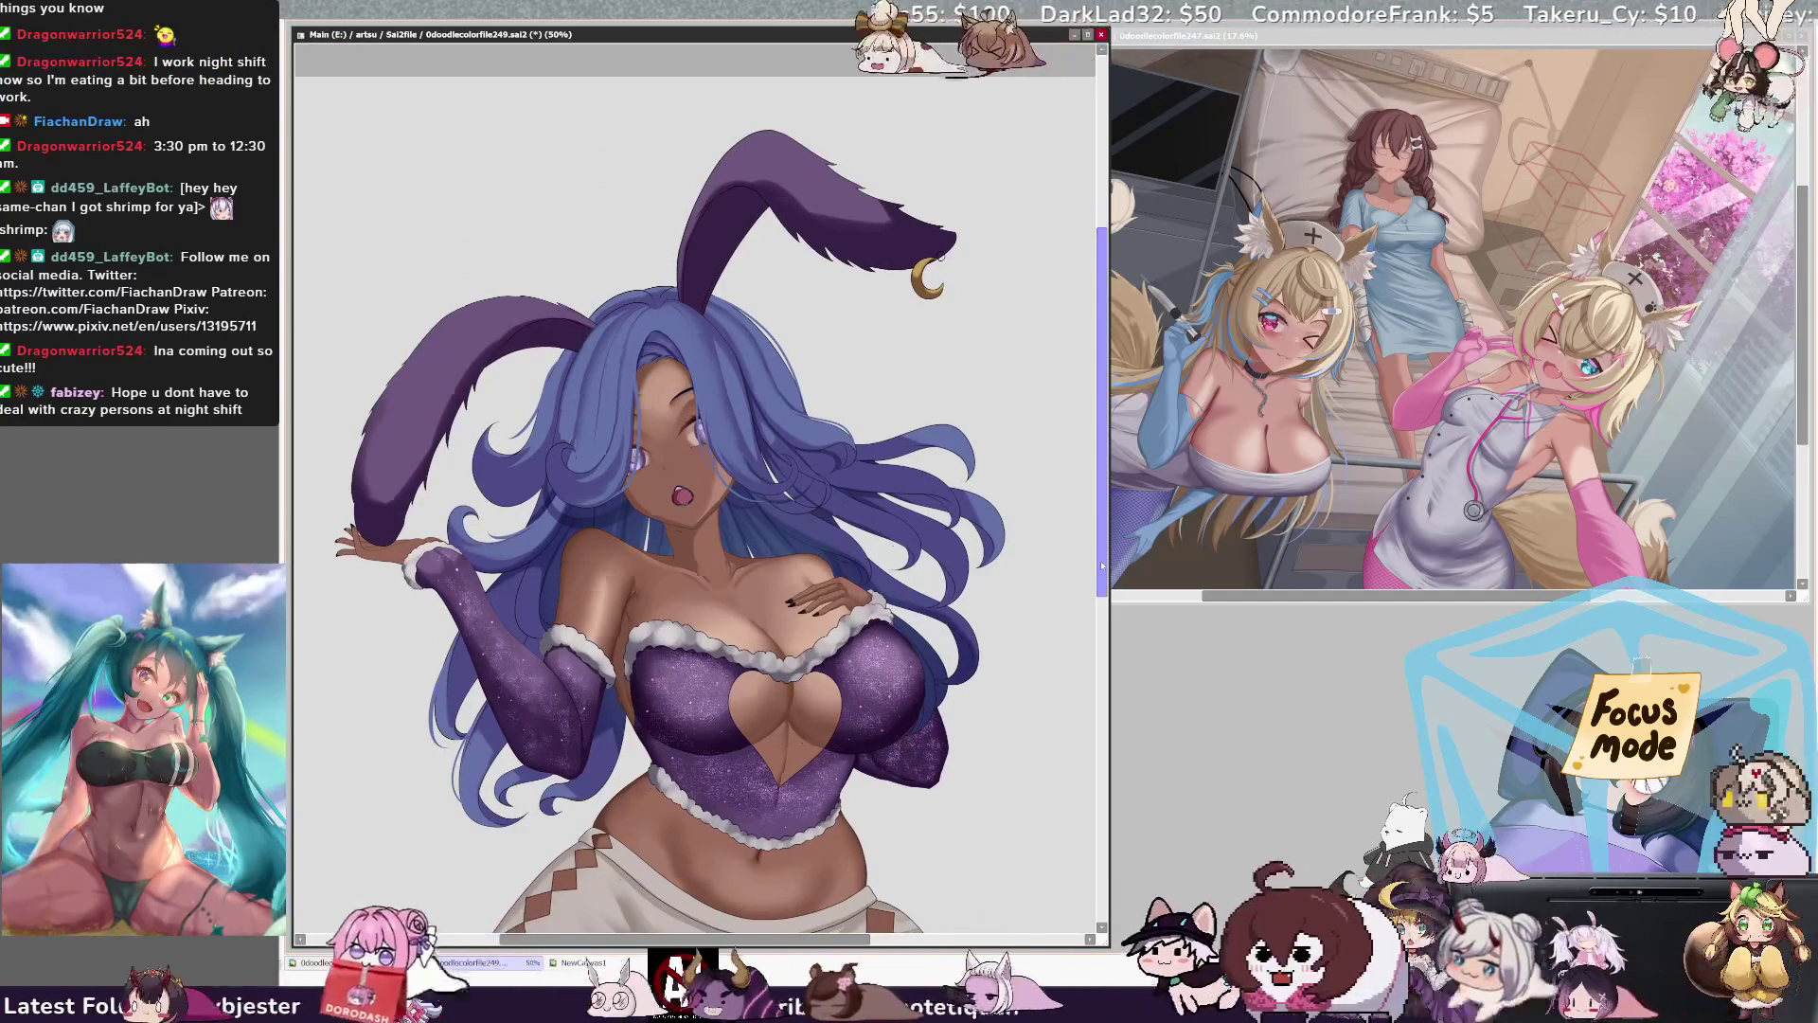
scroll(1027, 564, "up", 2)
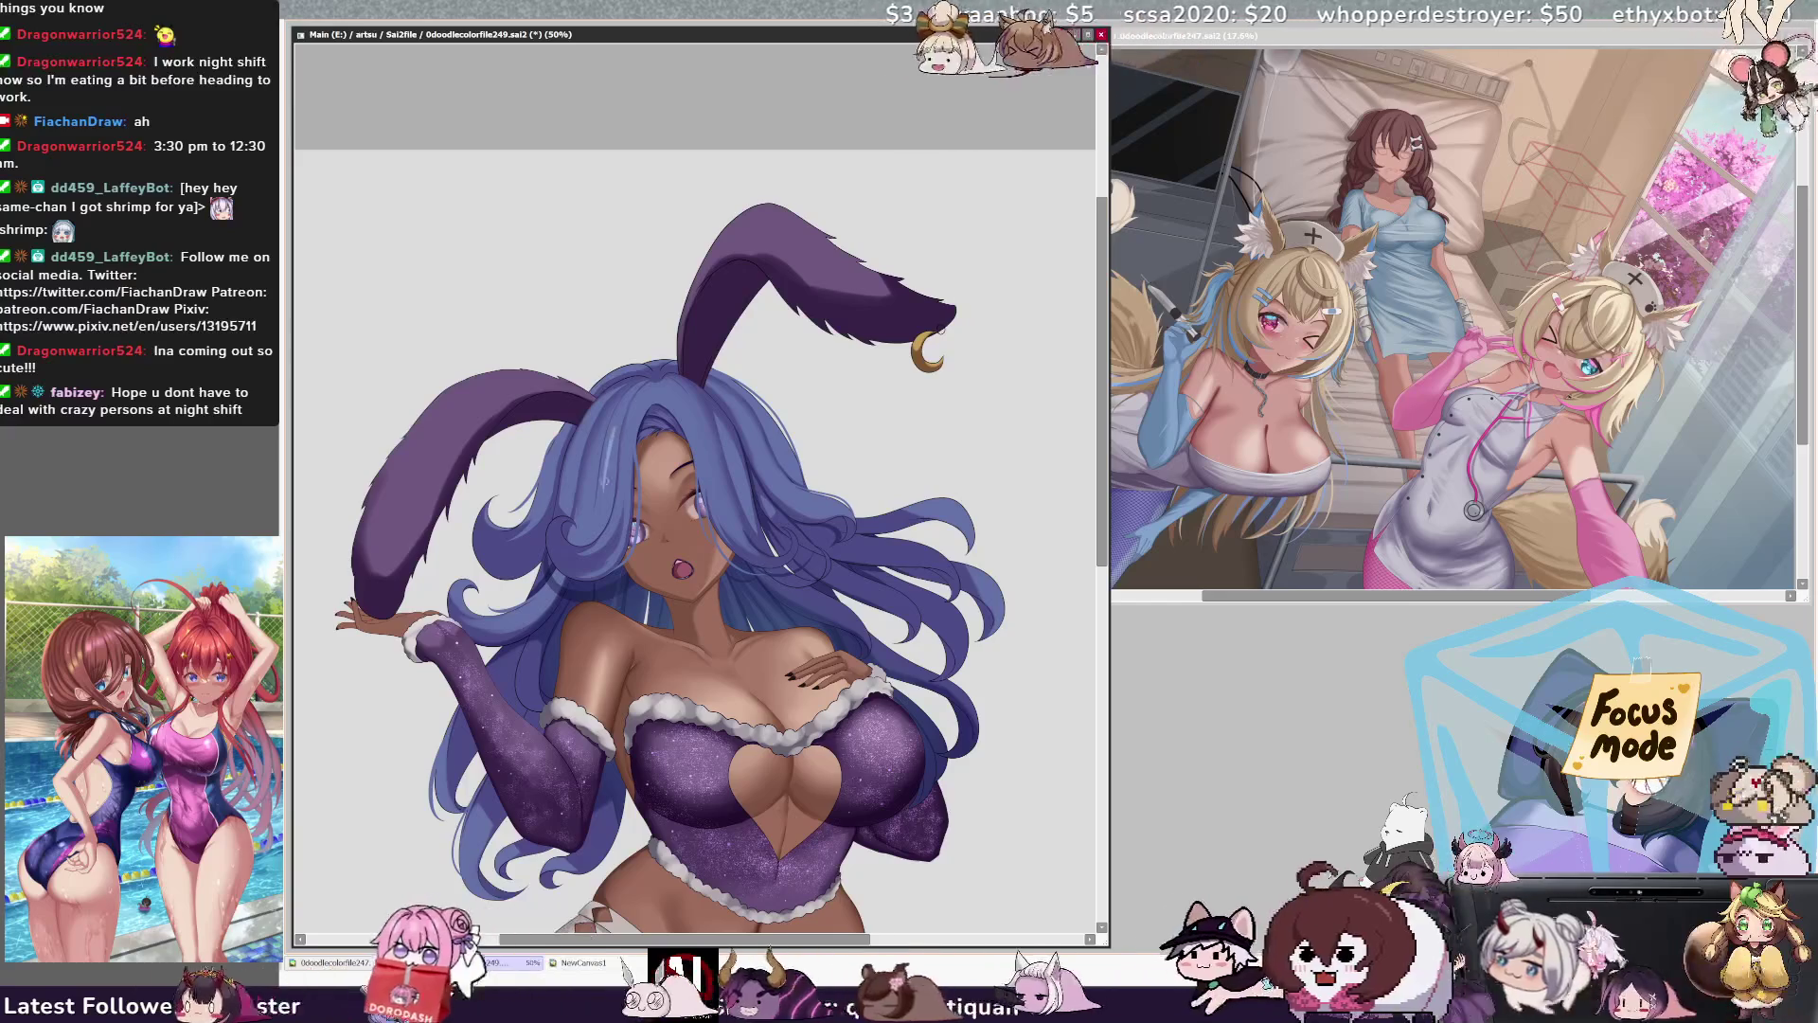
Step: With Layer23 and a size-35 brush, mirror the canvas view to check the drawing
key("bracketright")
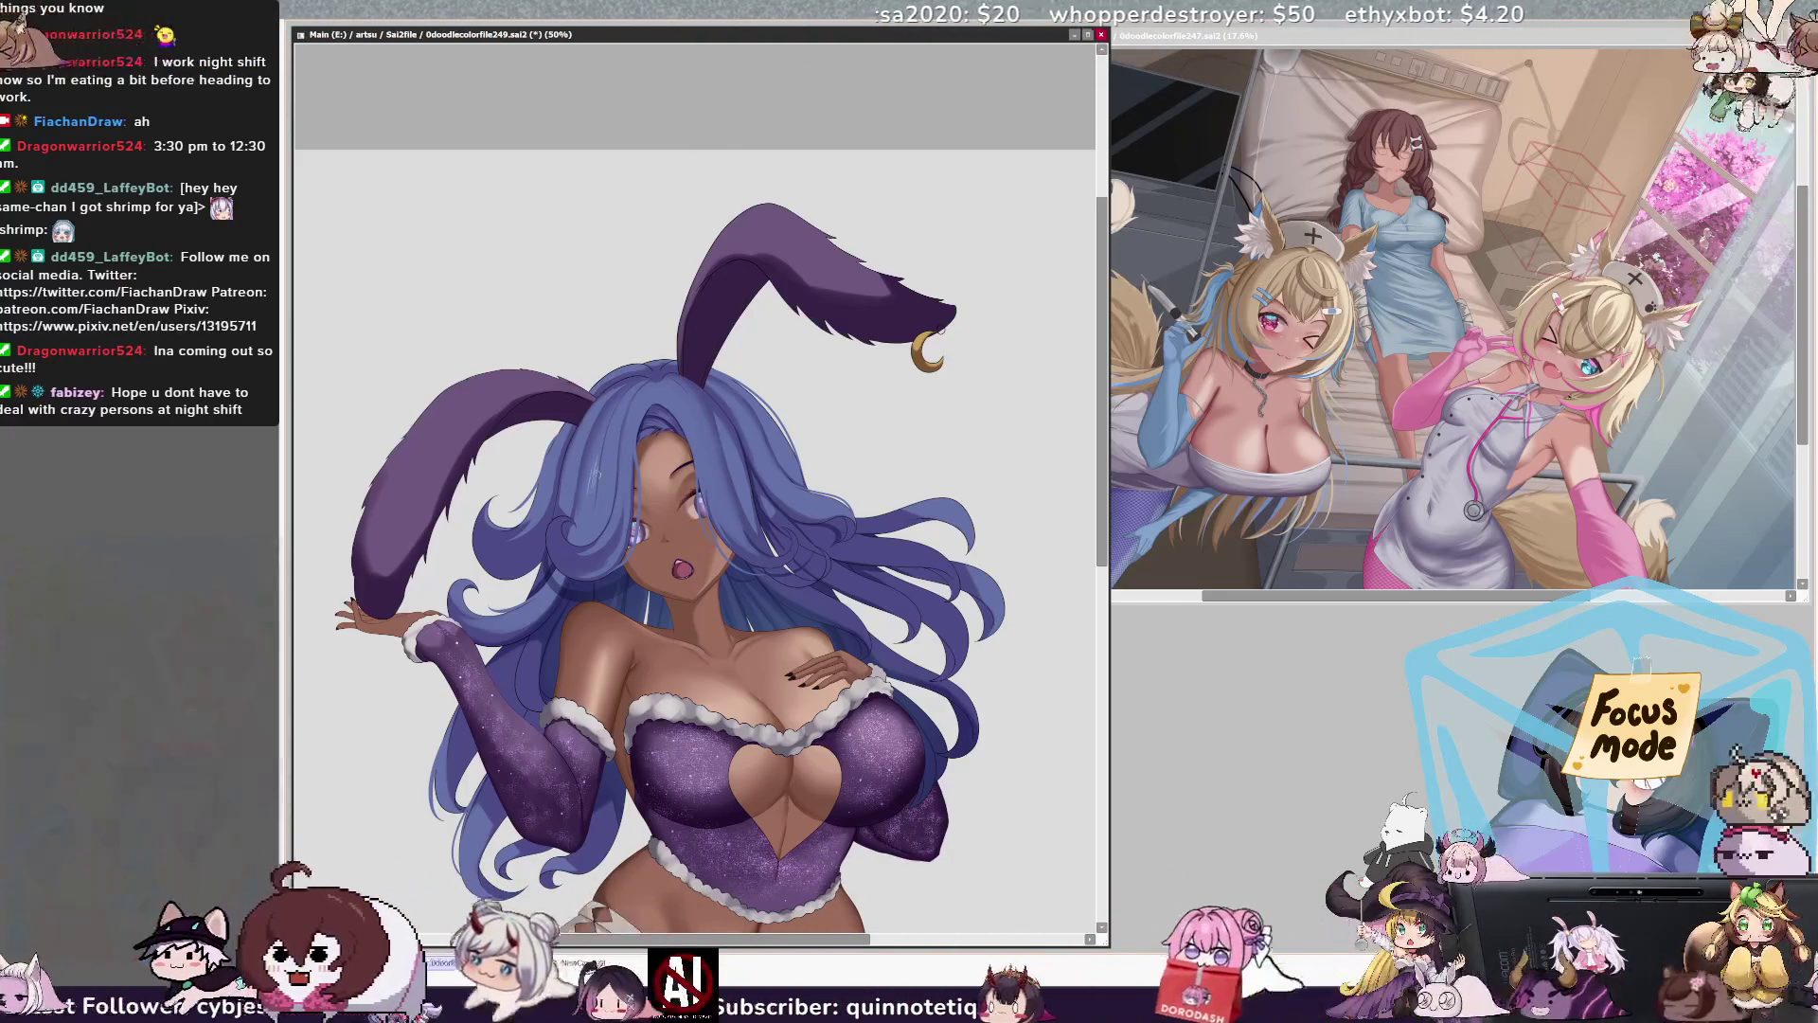
left_click(627, 432, "ctrl+shift")
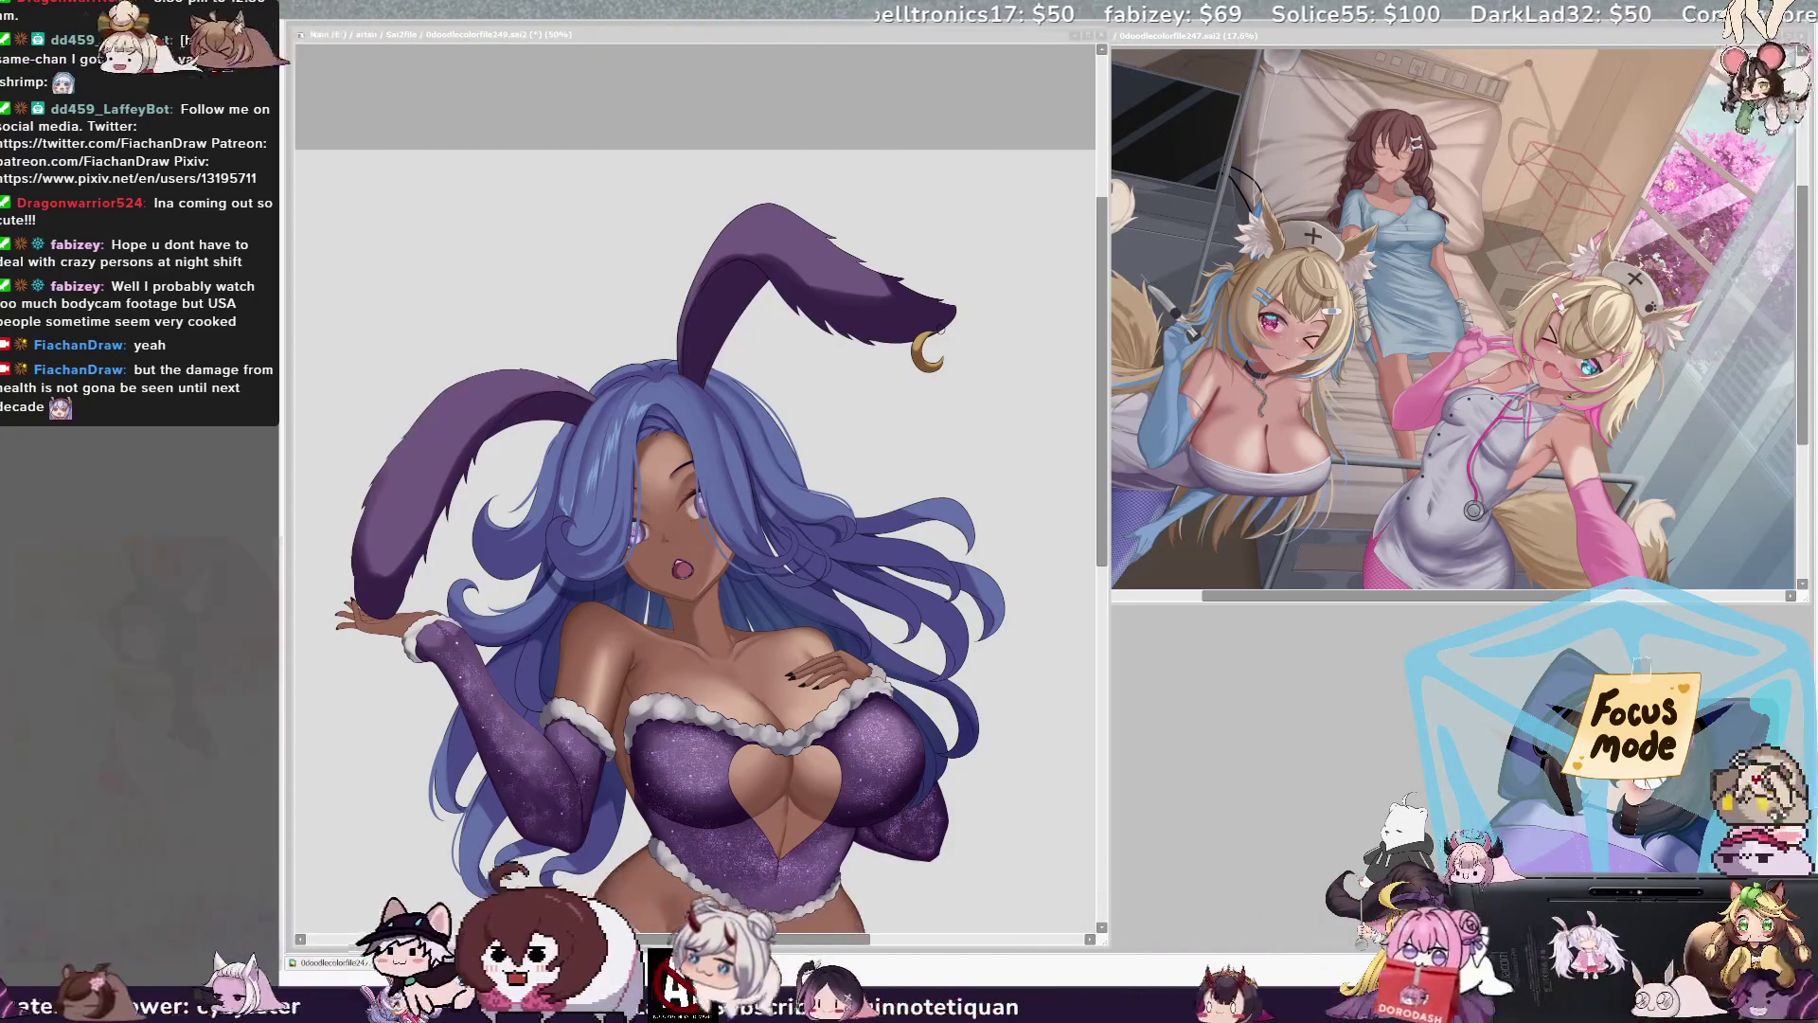
key("Insert")
key("Delete")
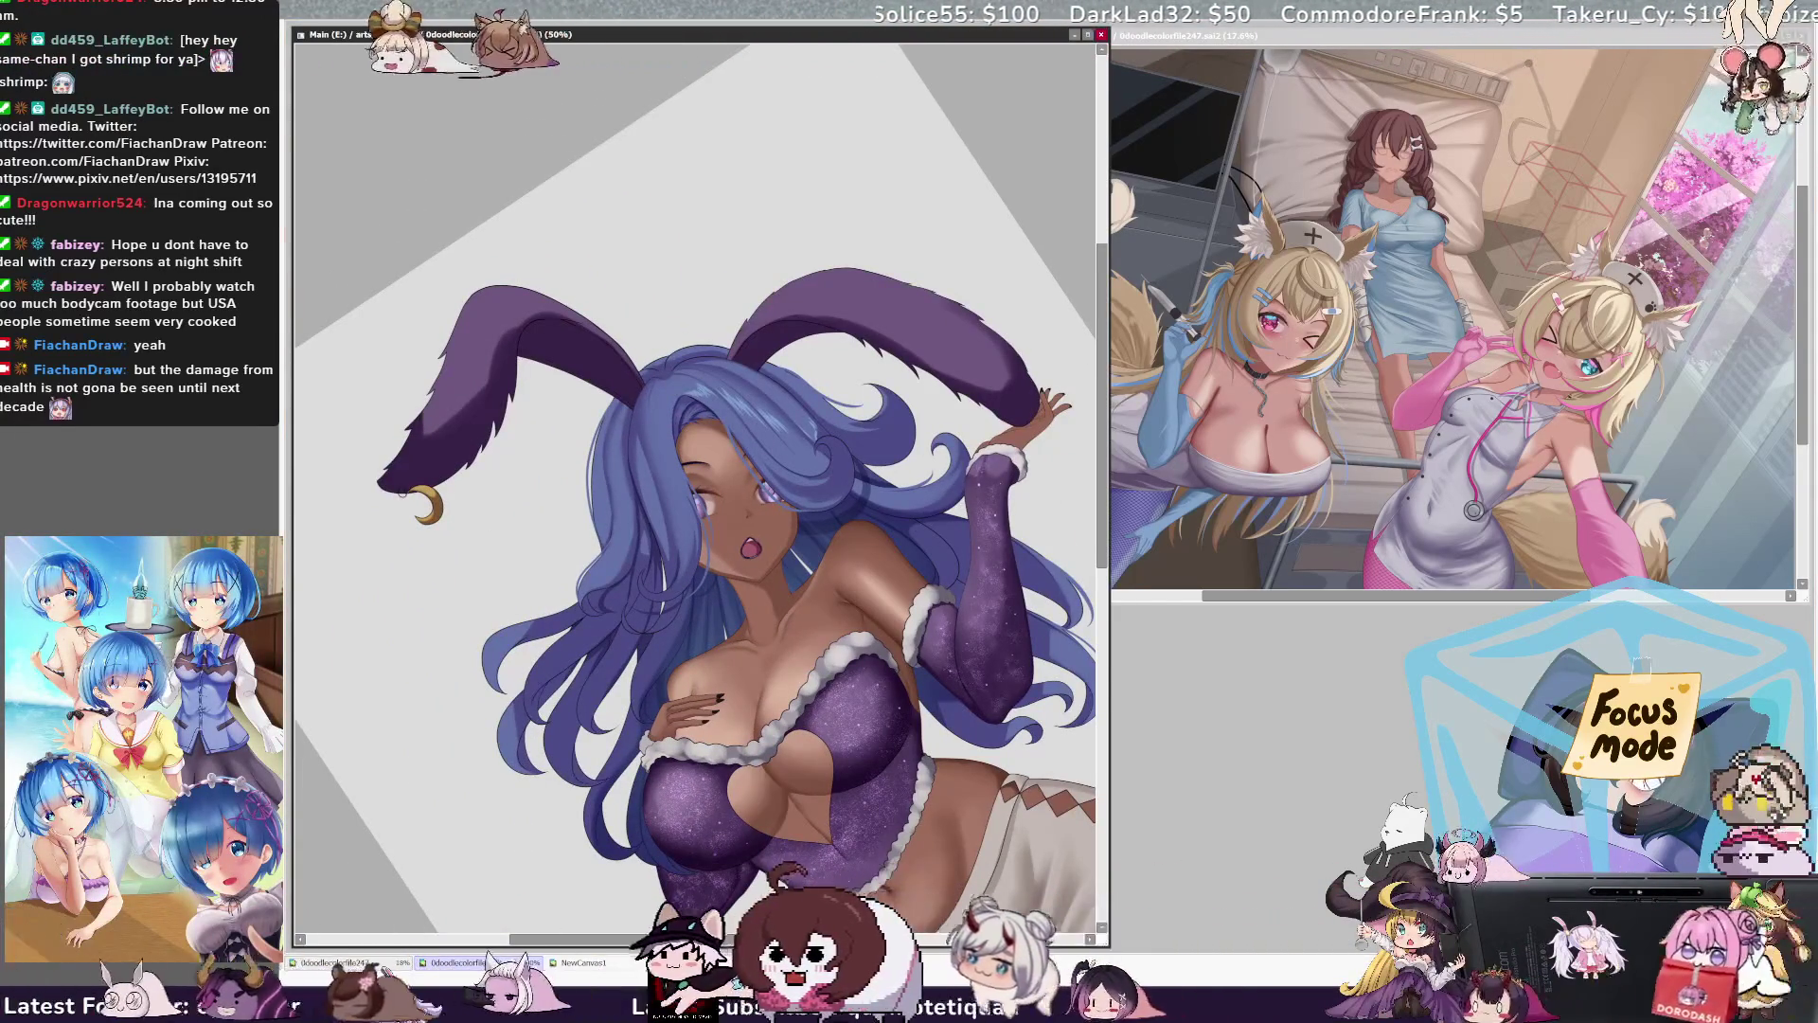
key("bracketleft")
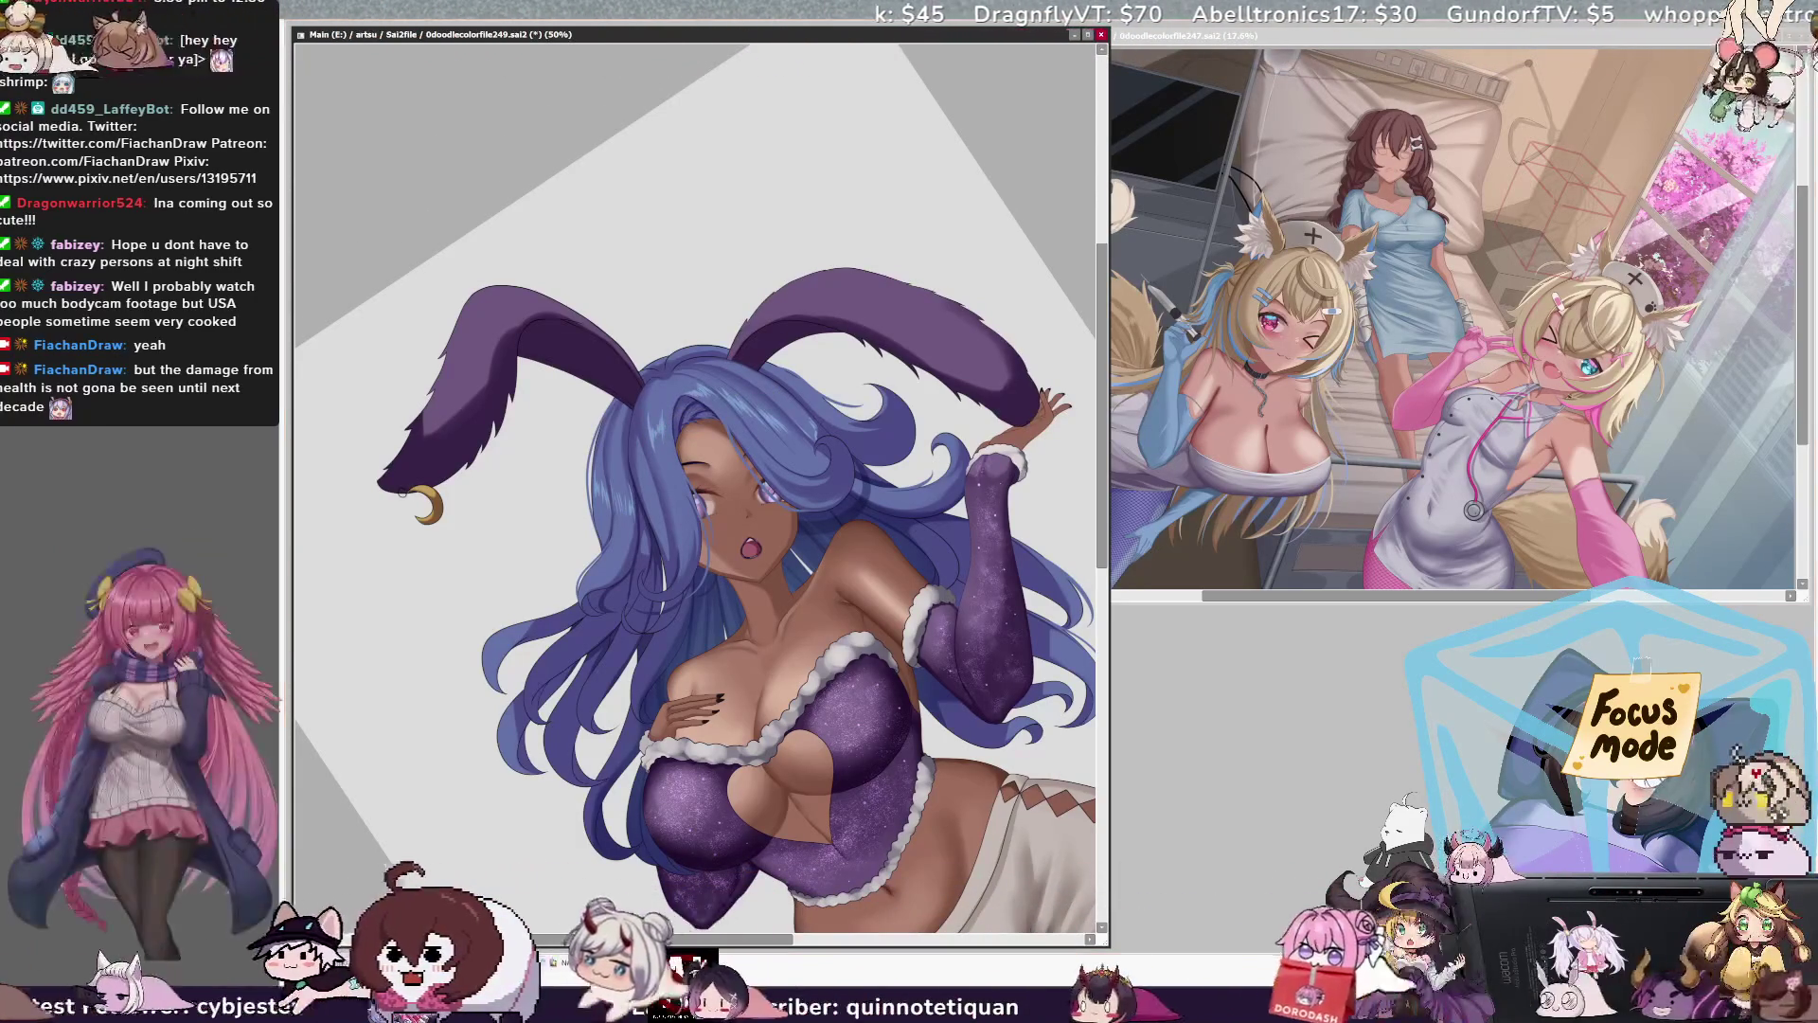
key("End")
key("End")
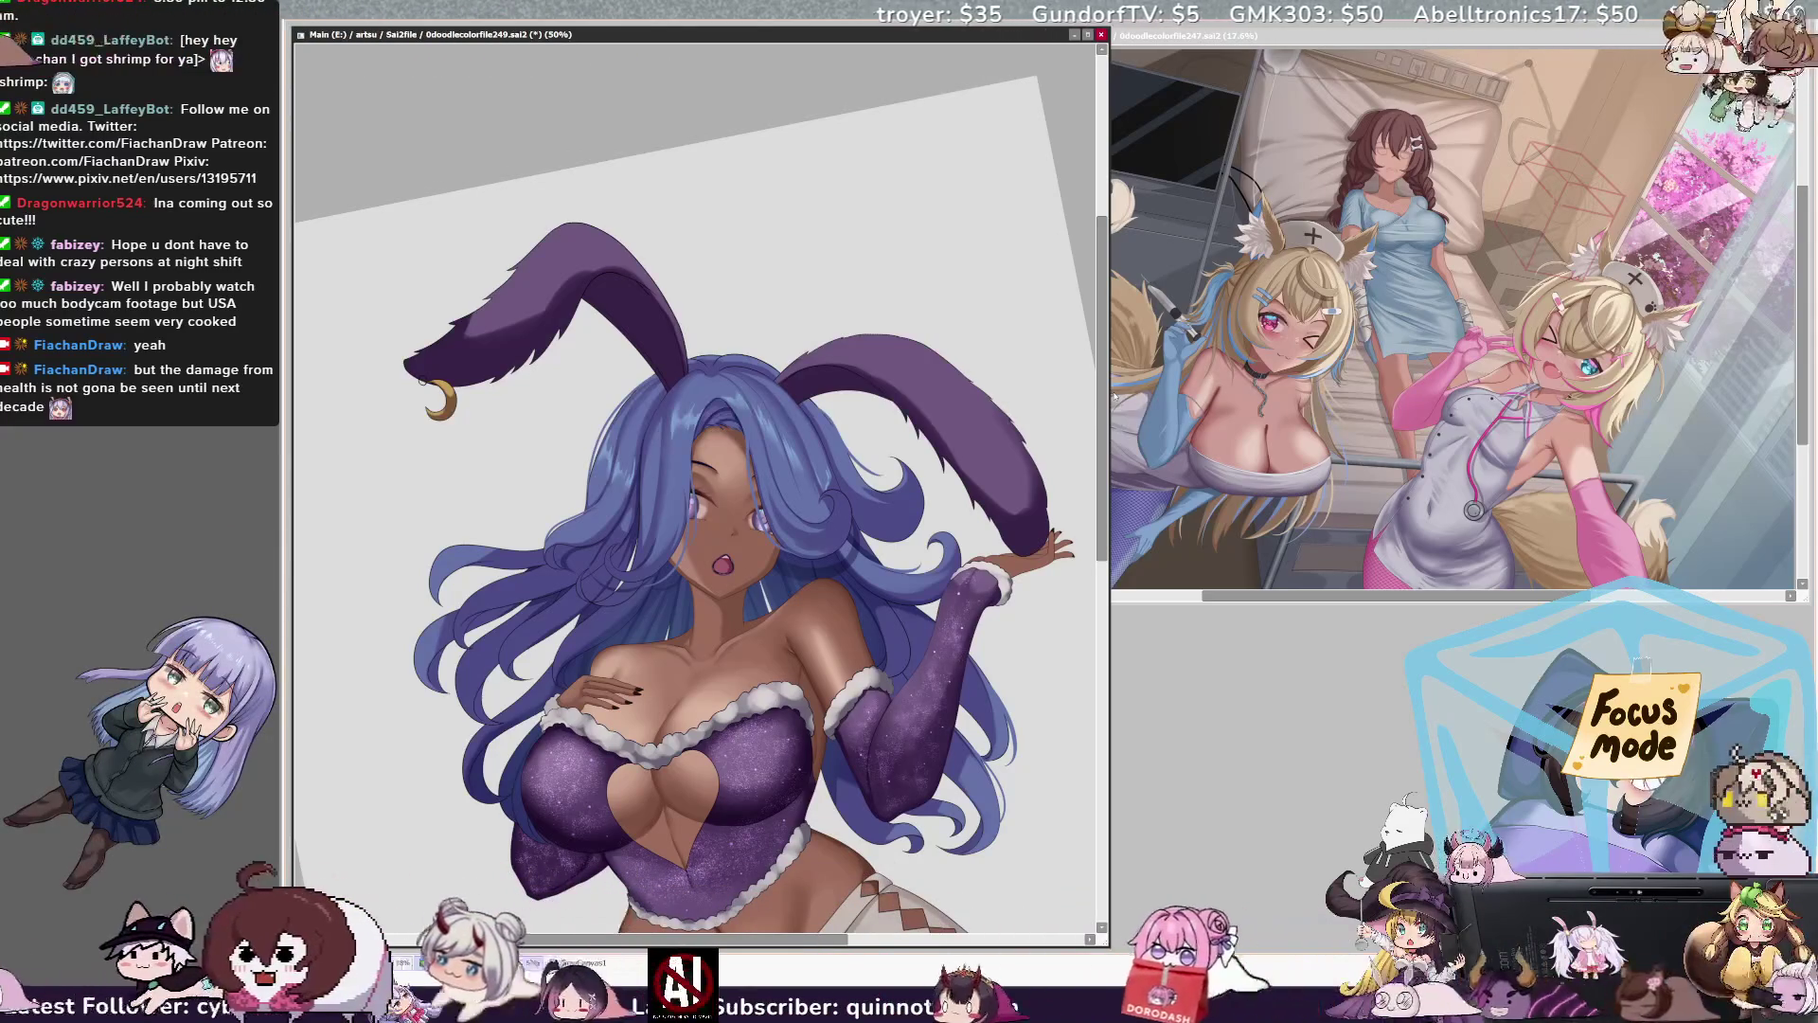
scroll(857, 398, "up", 3)
Step: Reset the view upright, select hair Layer23, and enlarge the brush to about 170 px
key("h")
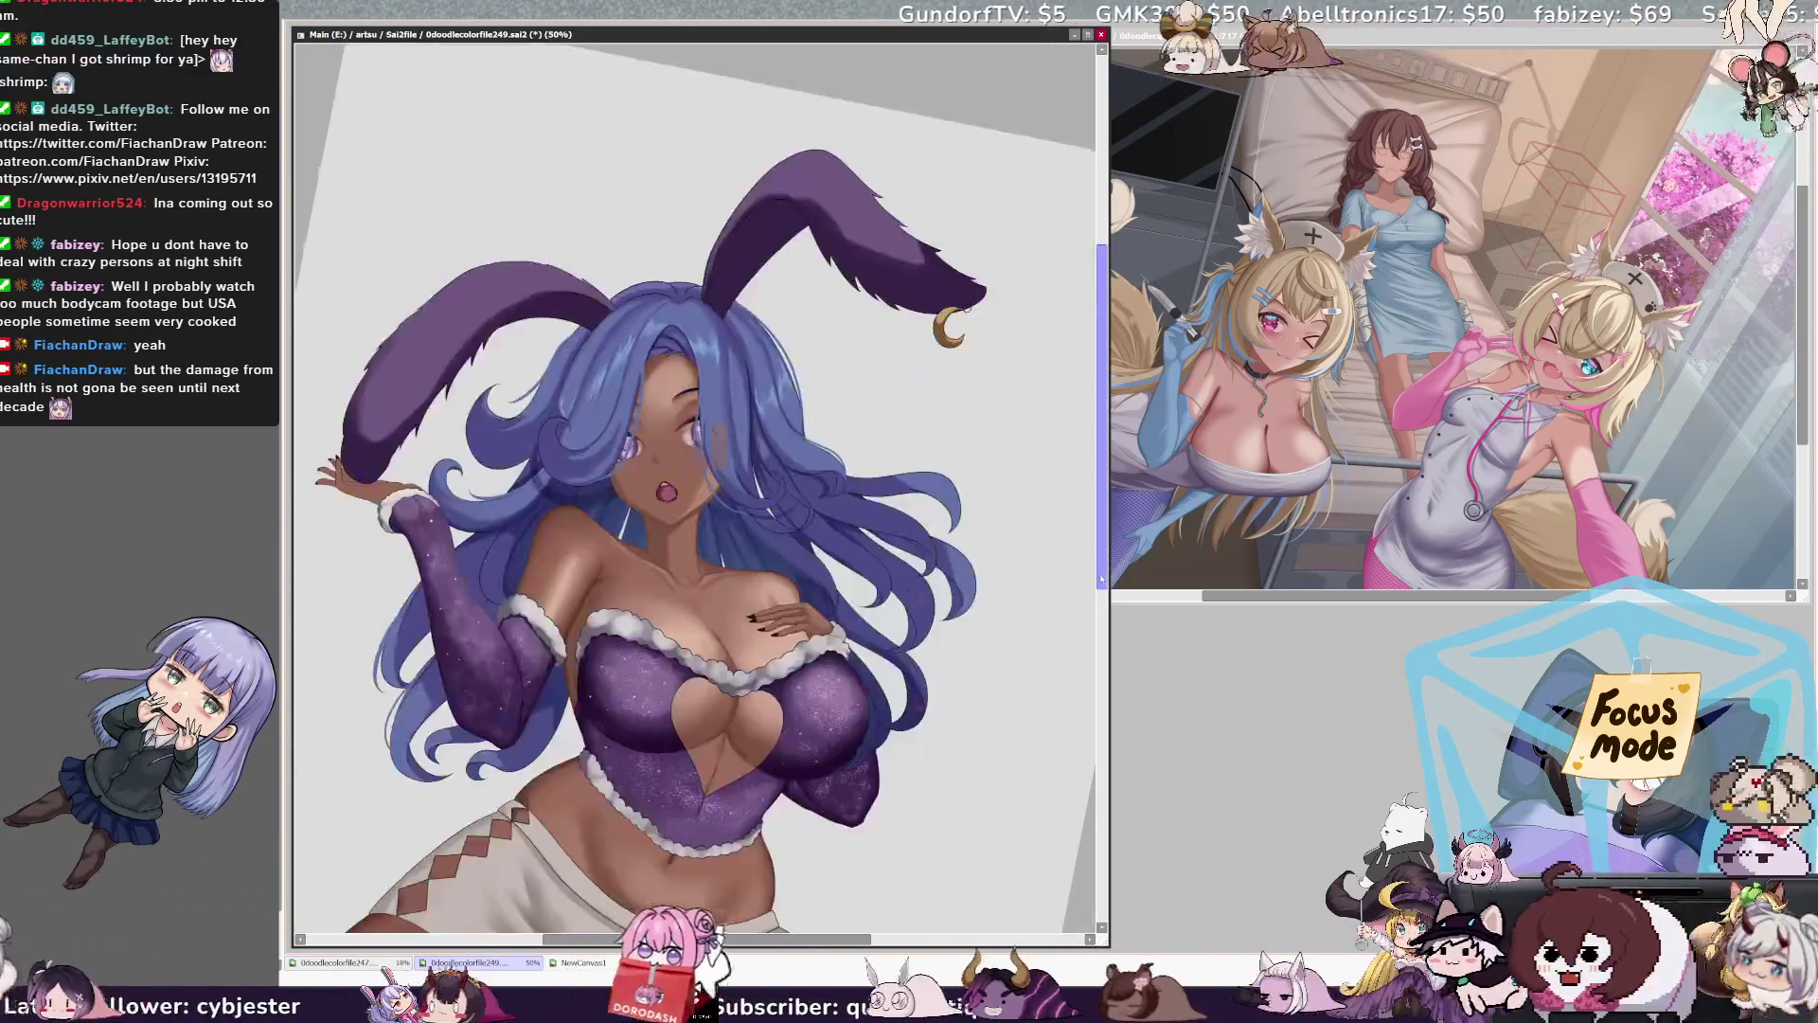
key("Home")
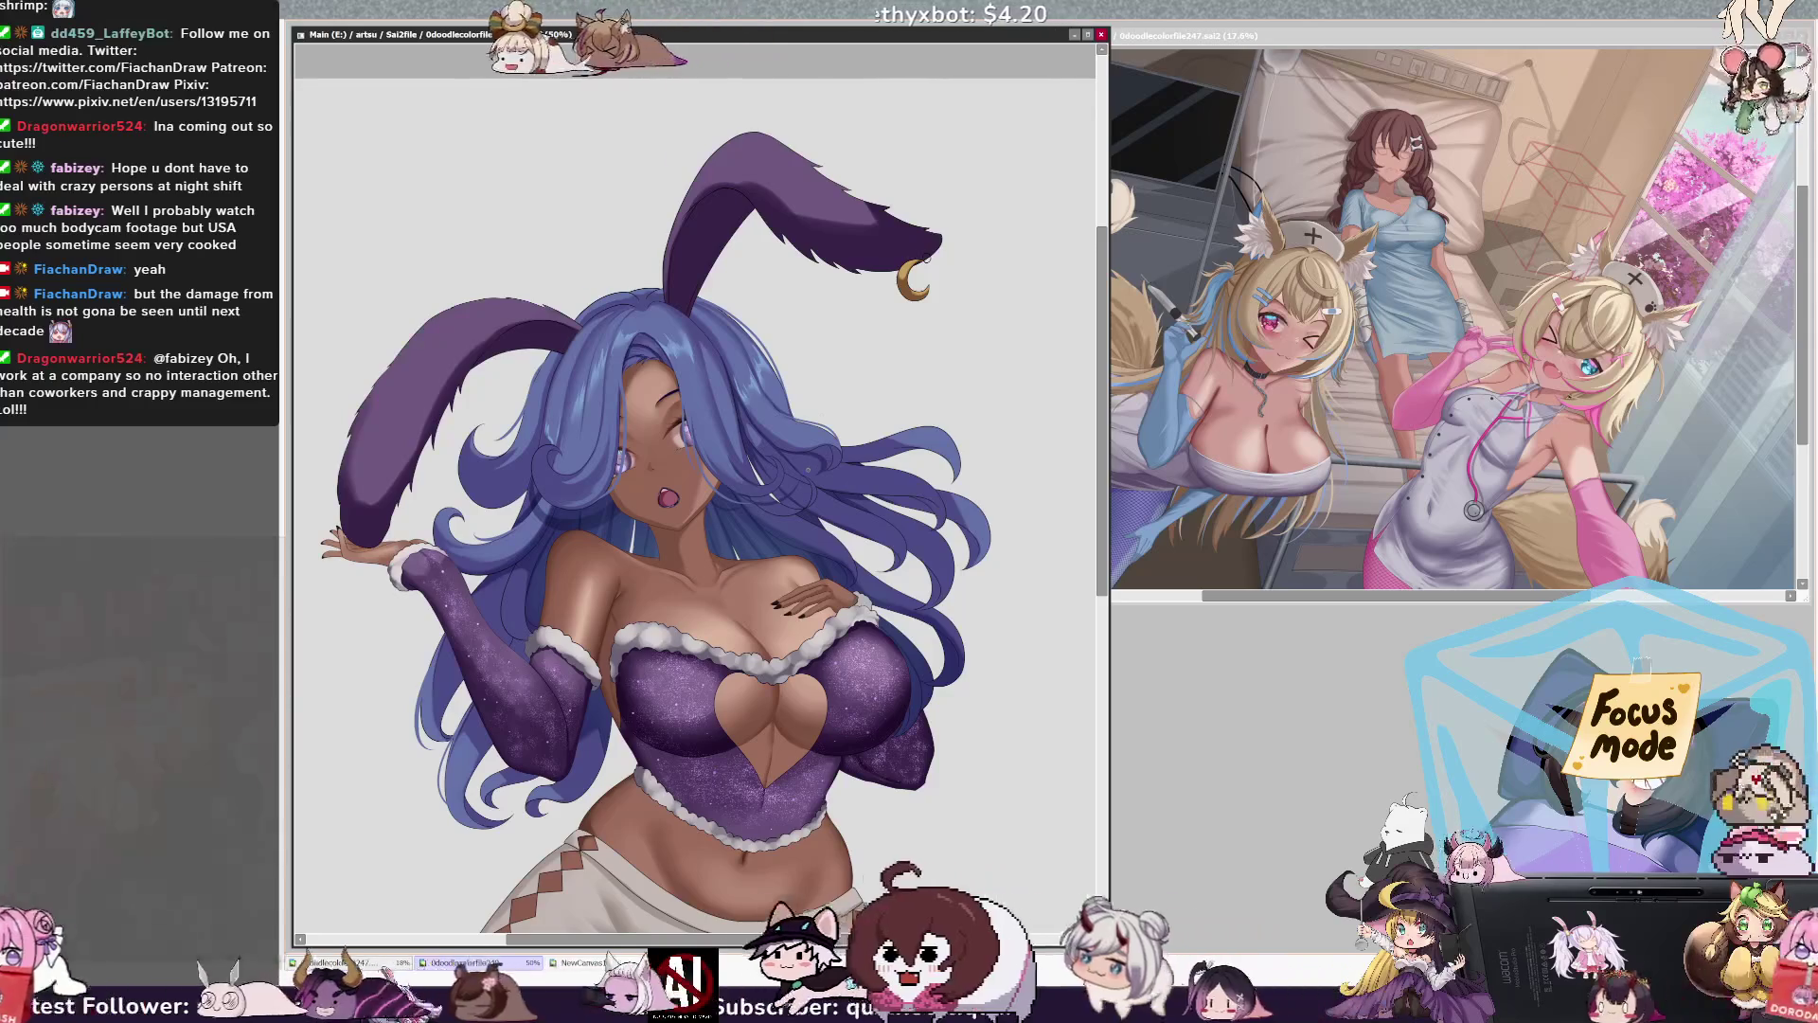
key("bracketleft")
key("bracketright")
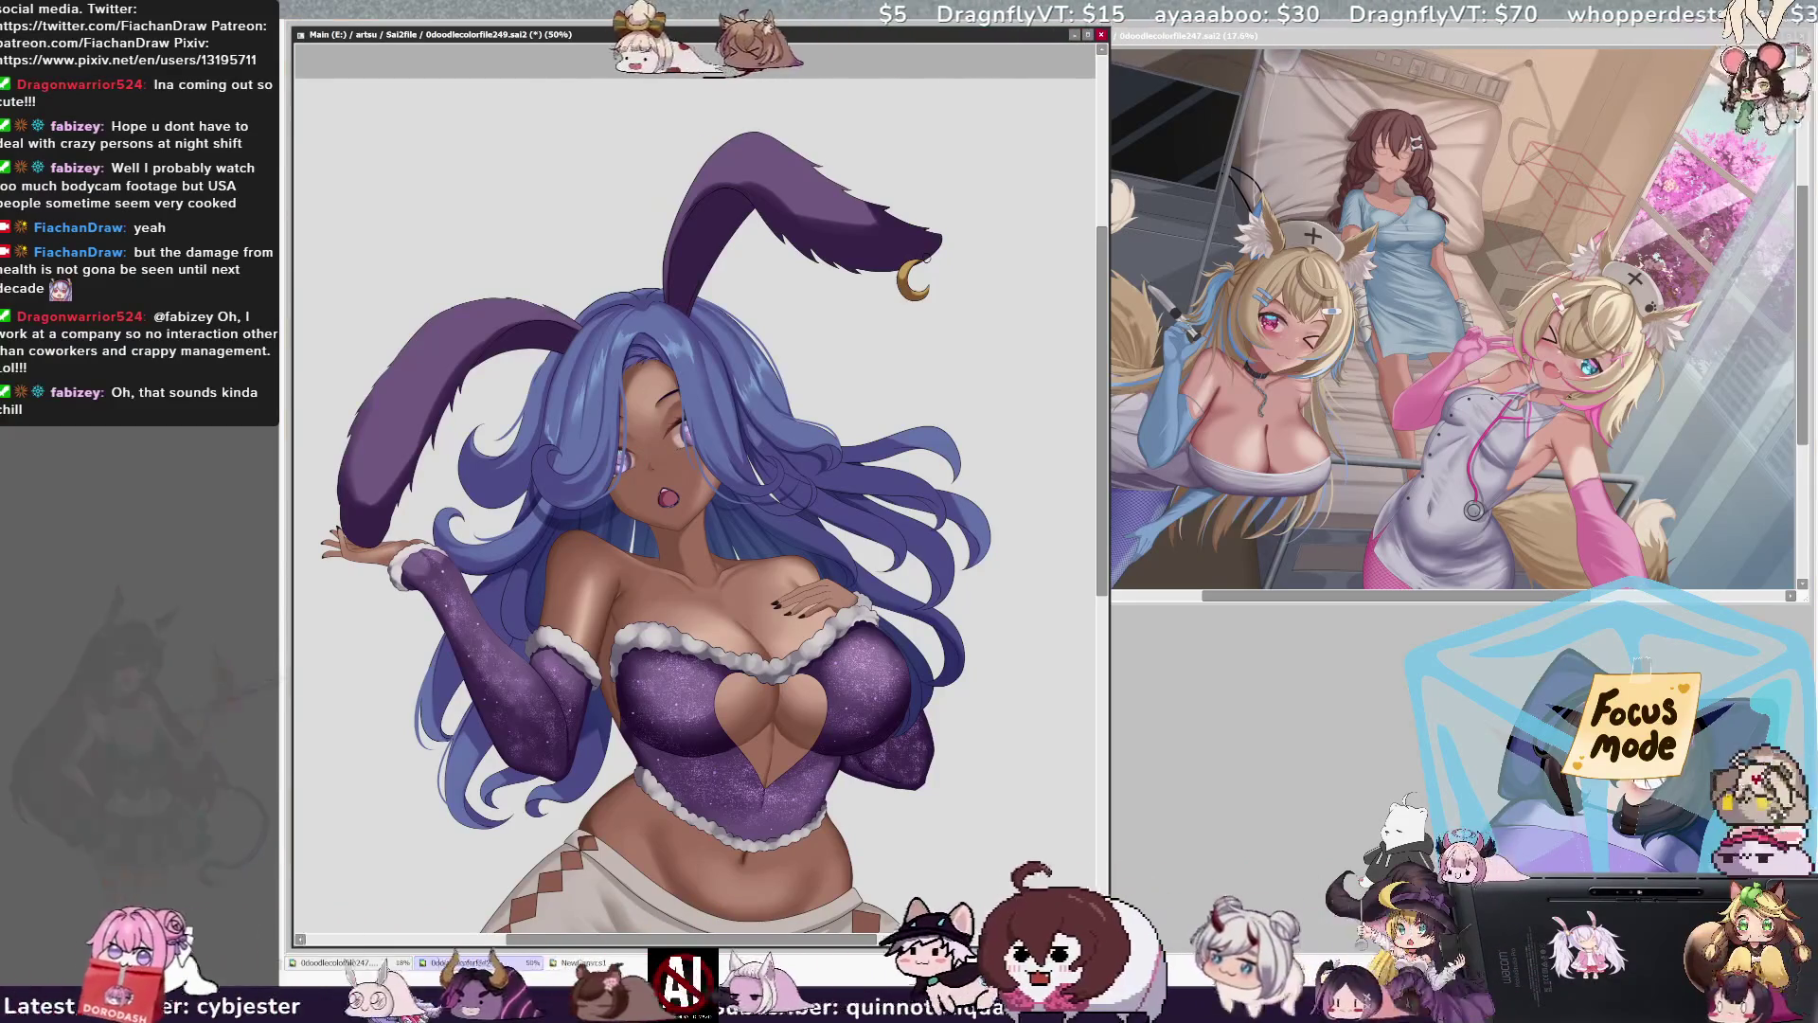
key("bracketleft")
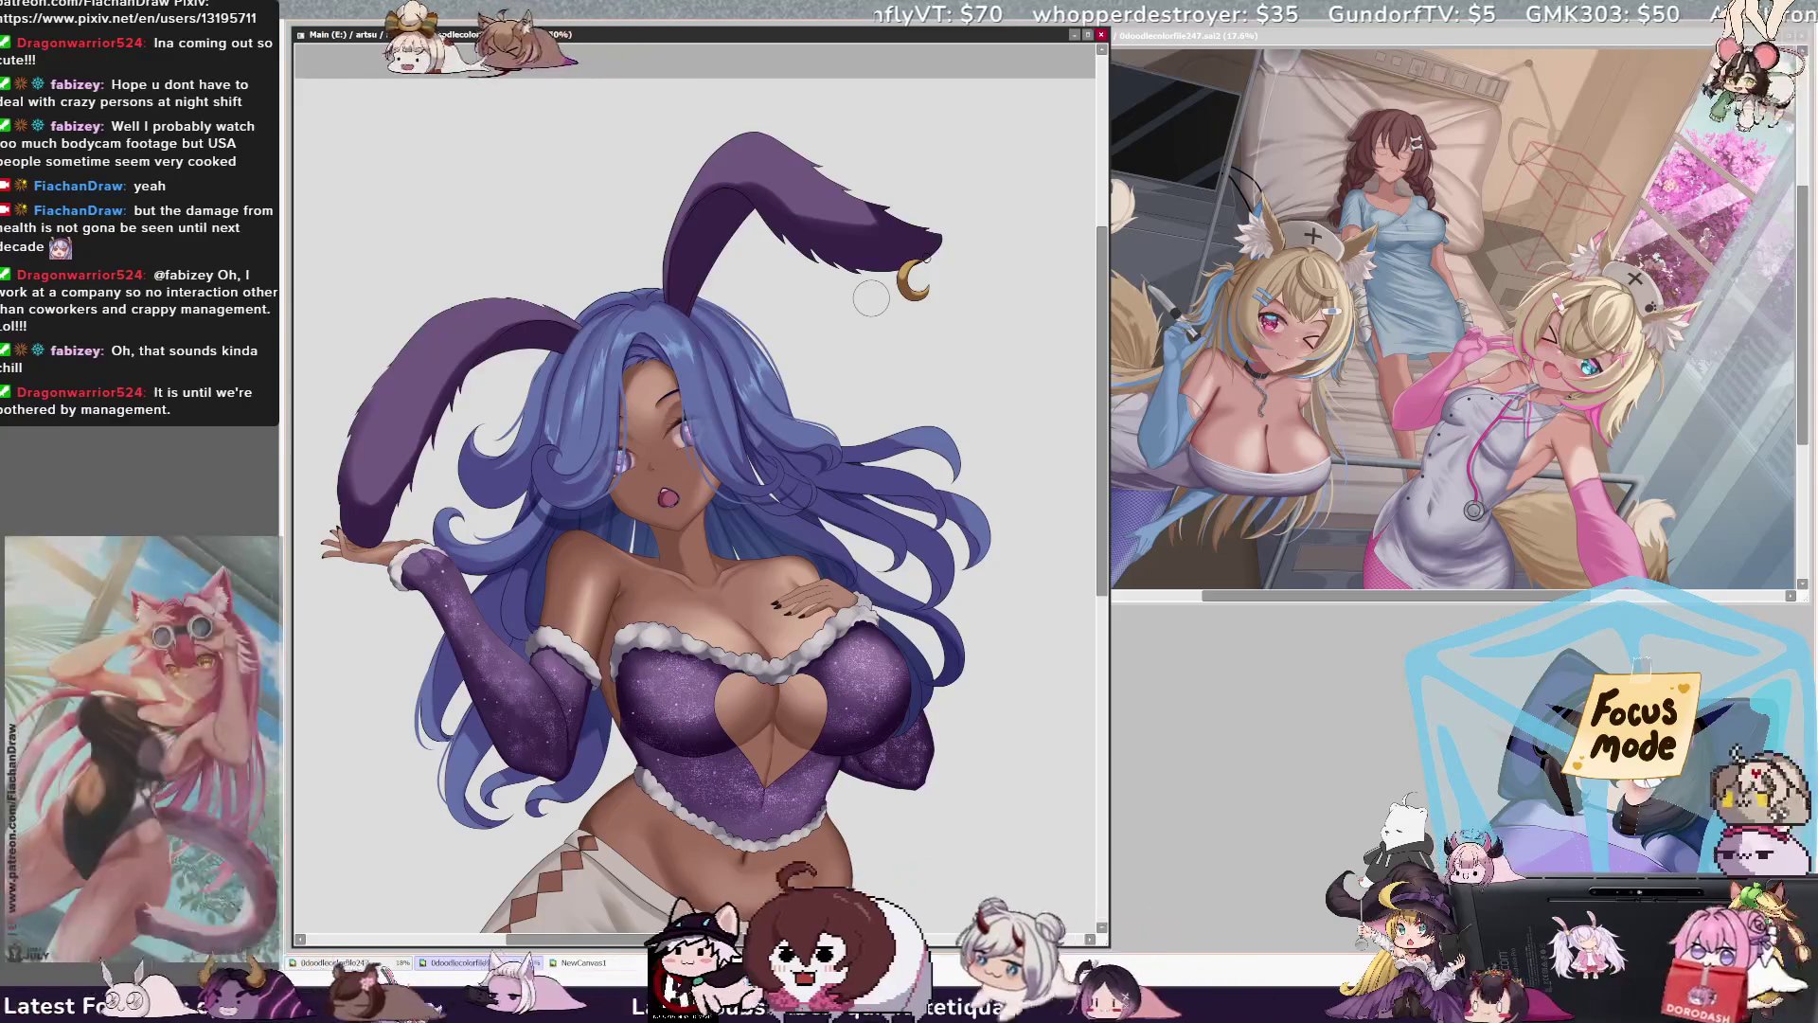
left_click(613, 402, "ctrl+shift")
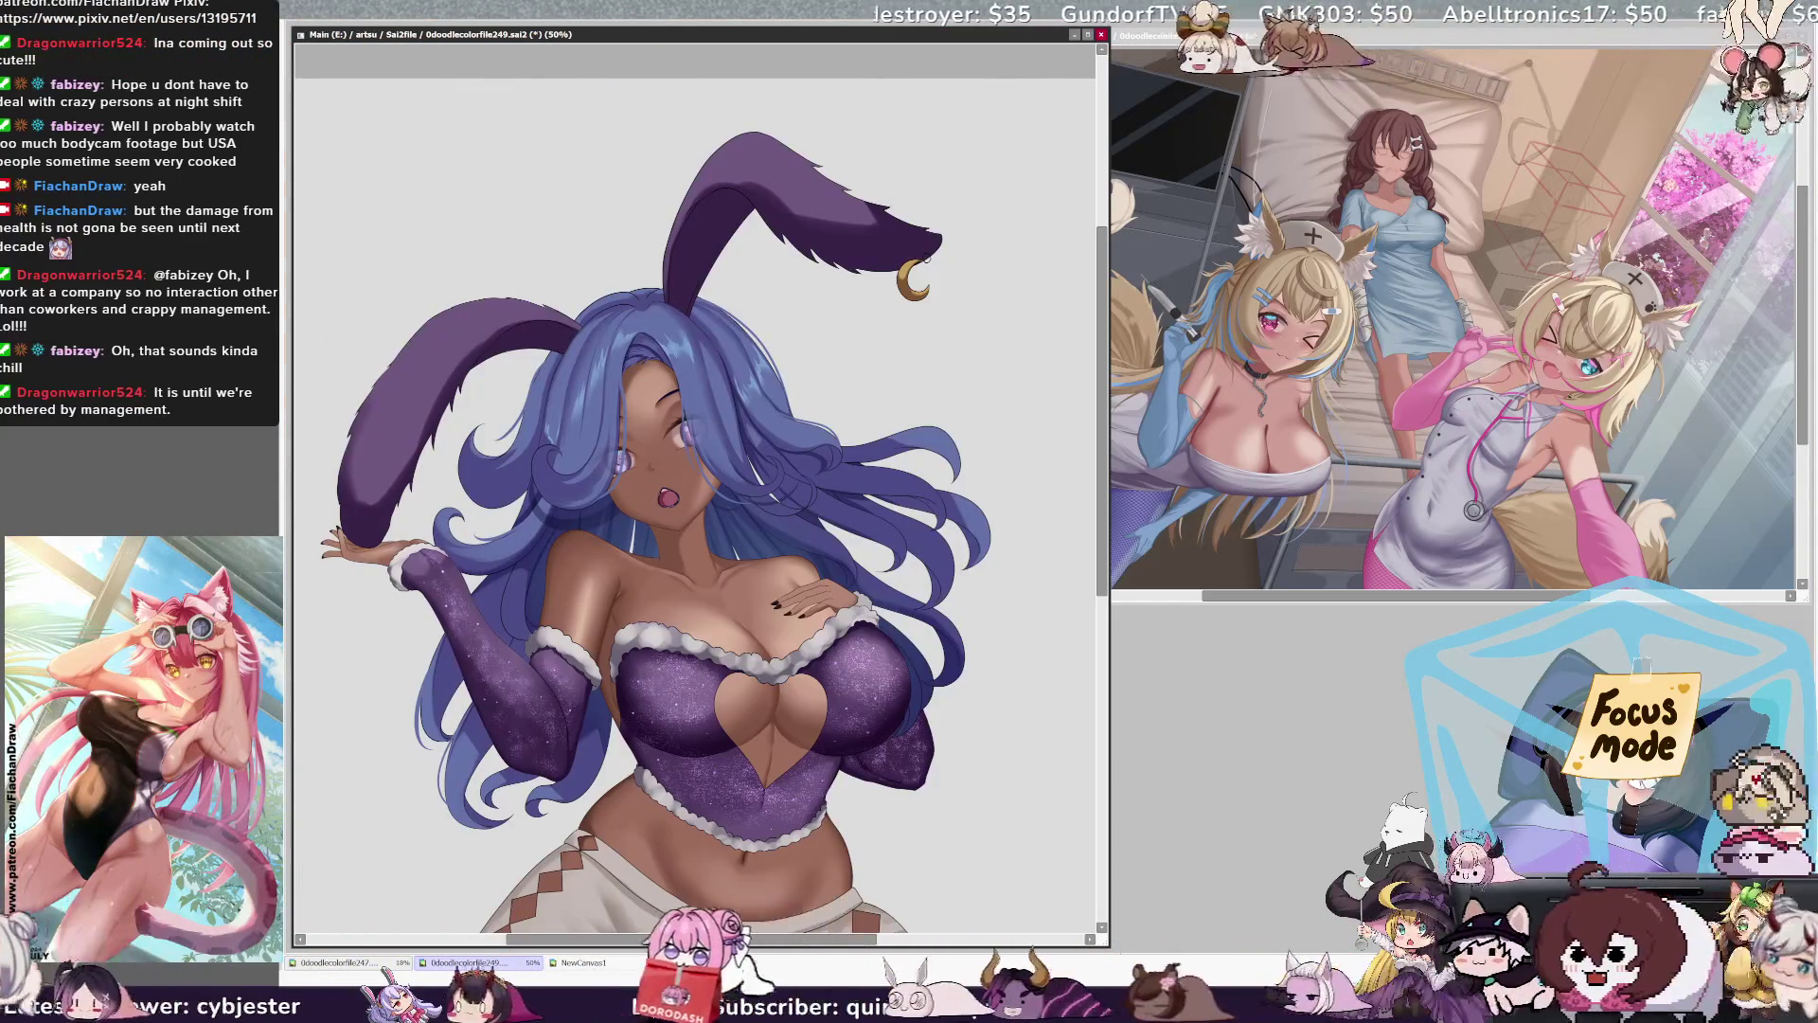
mouse_move(622, 452)
left_mouse_down()
mouse_move(653, 445)
mouse_move(596, 462)
left_mouse_up()
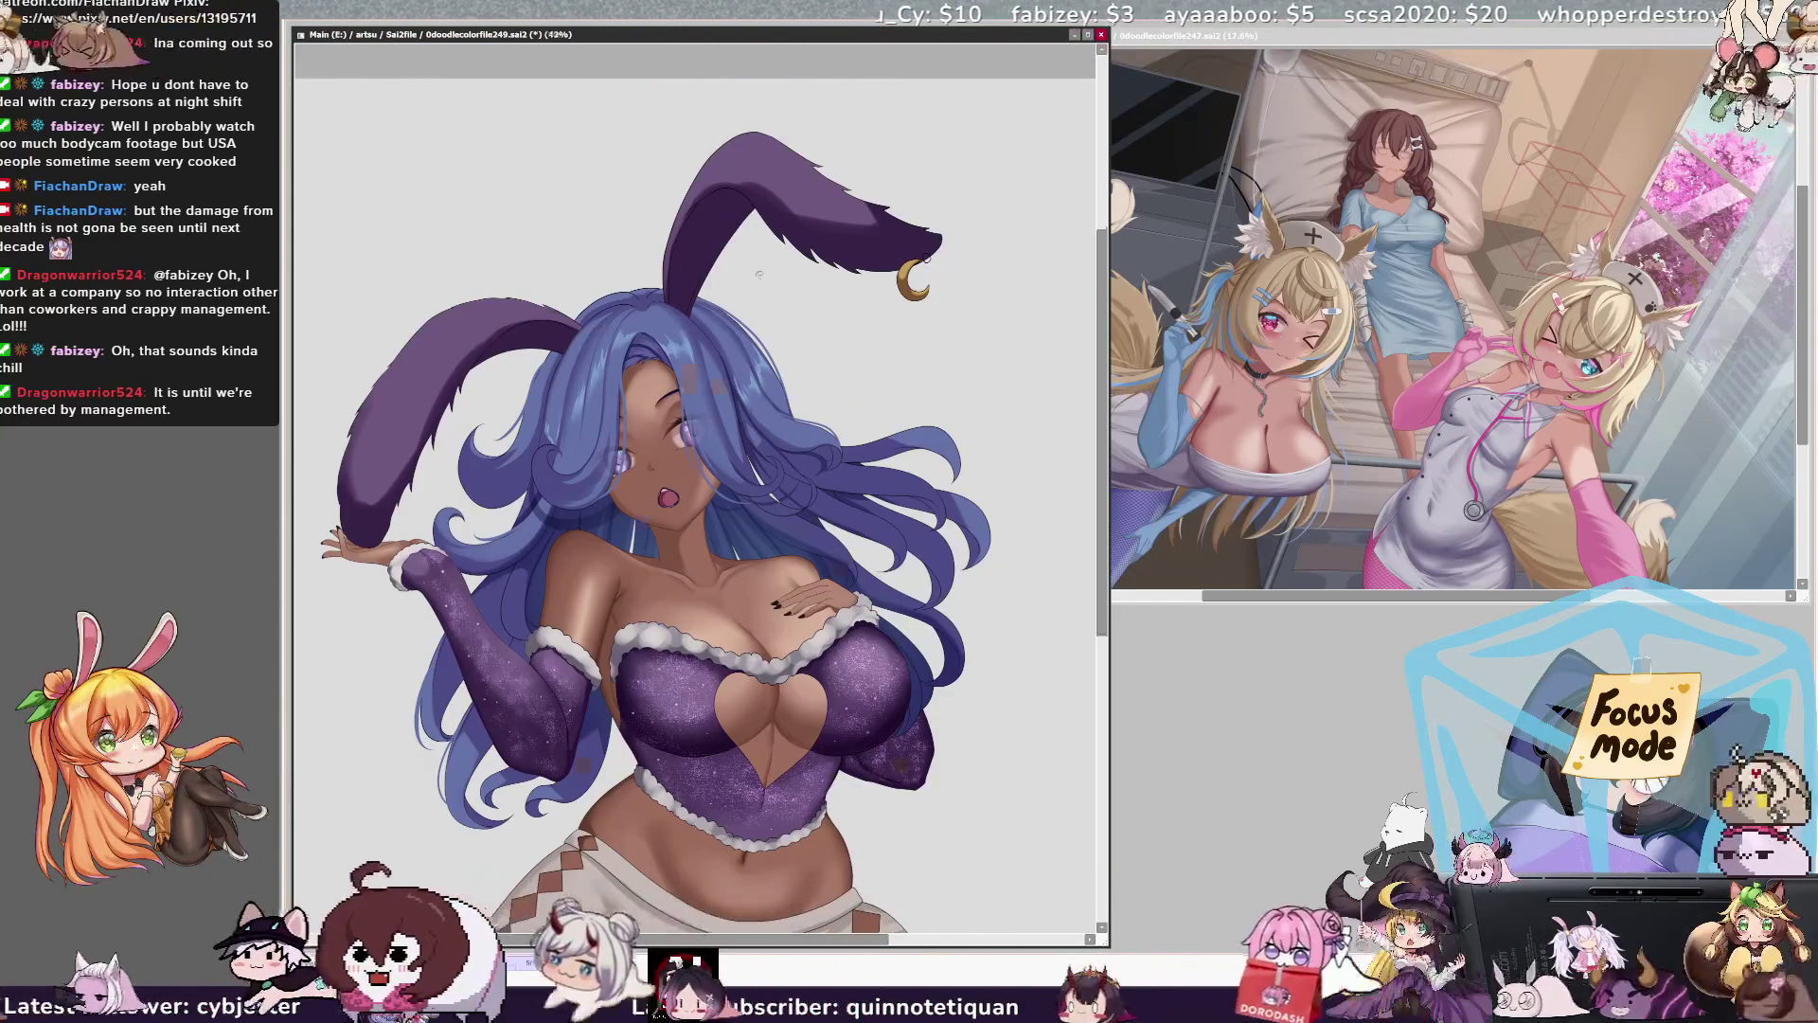
Step: Save the bunny girl canvas as the PSD copy 0doodlecolorfile249_Texture.psd
scroll(760, 272, "down", 4)
scroll(751, 427, "up", 3)
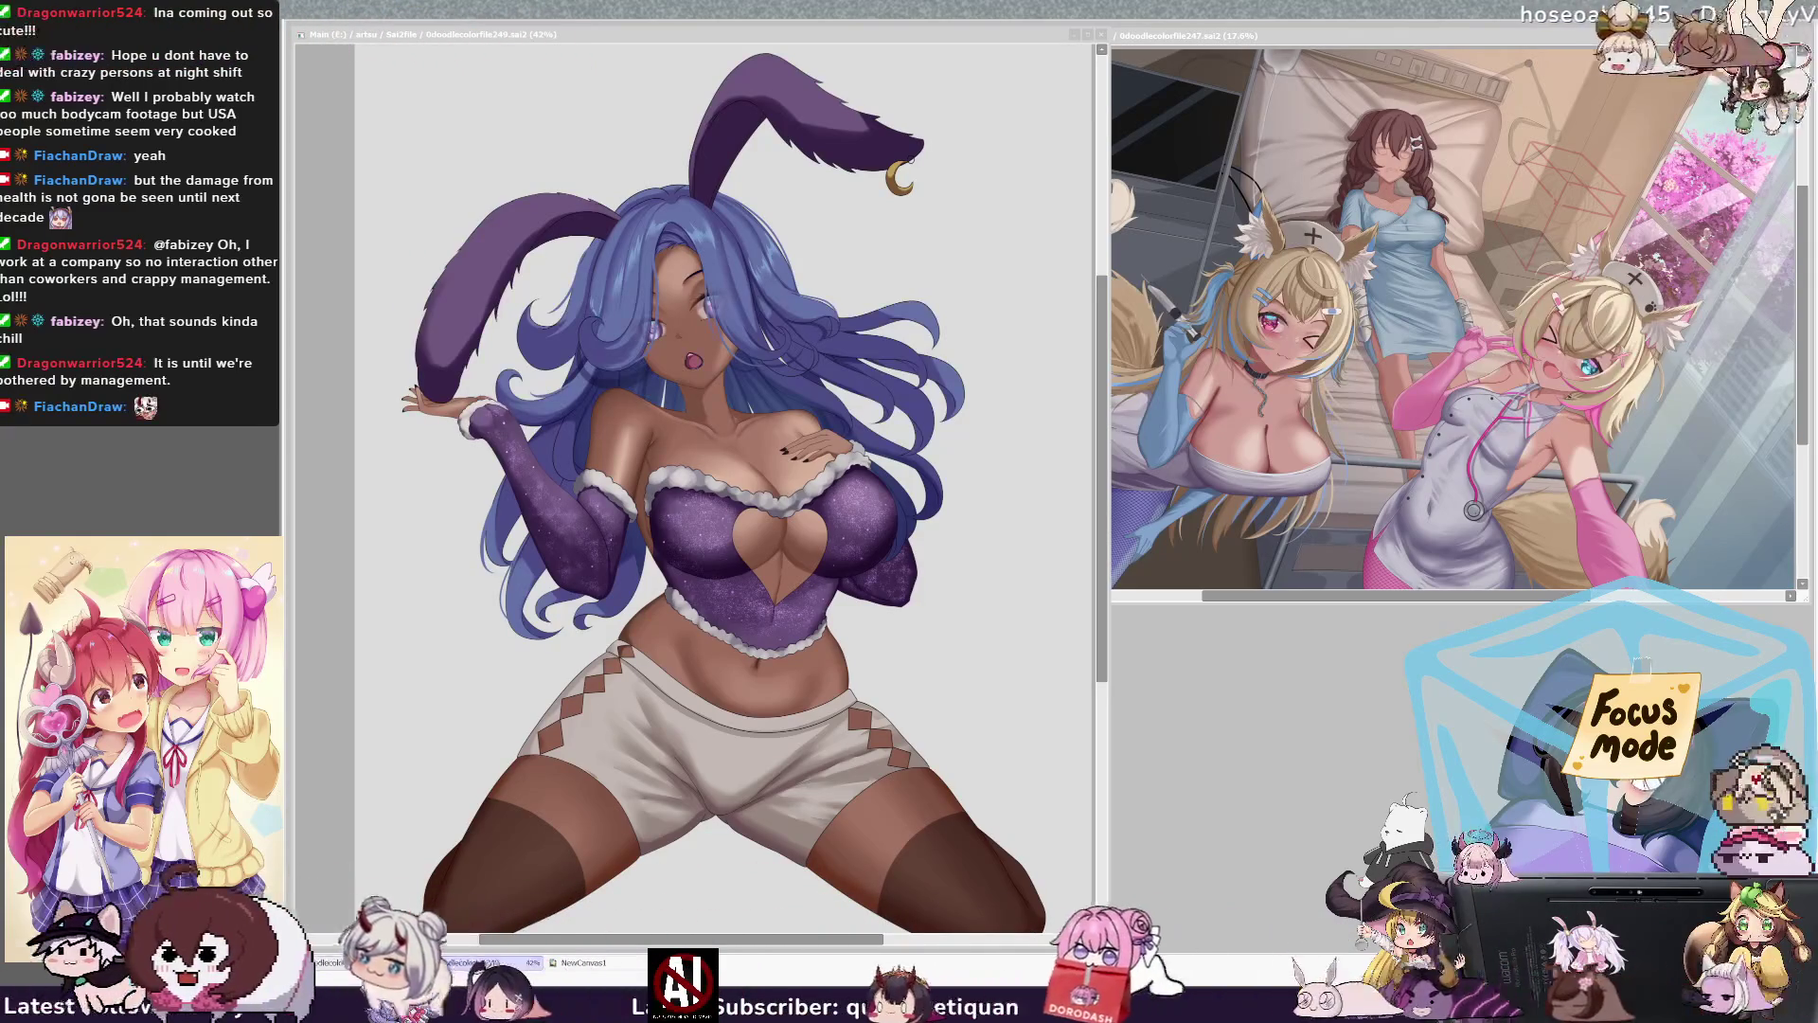
left_click(836, 274)
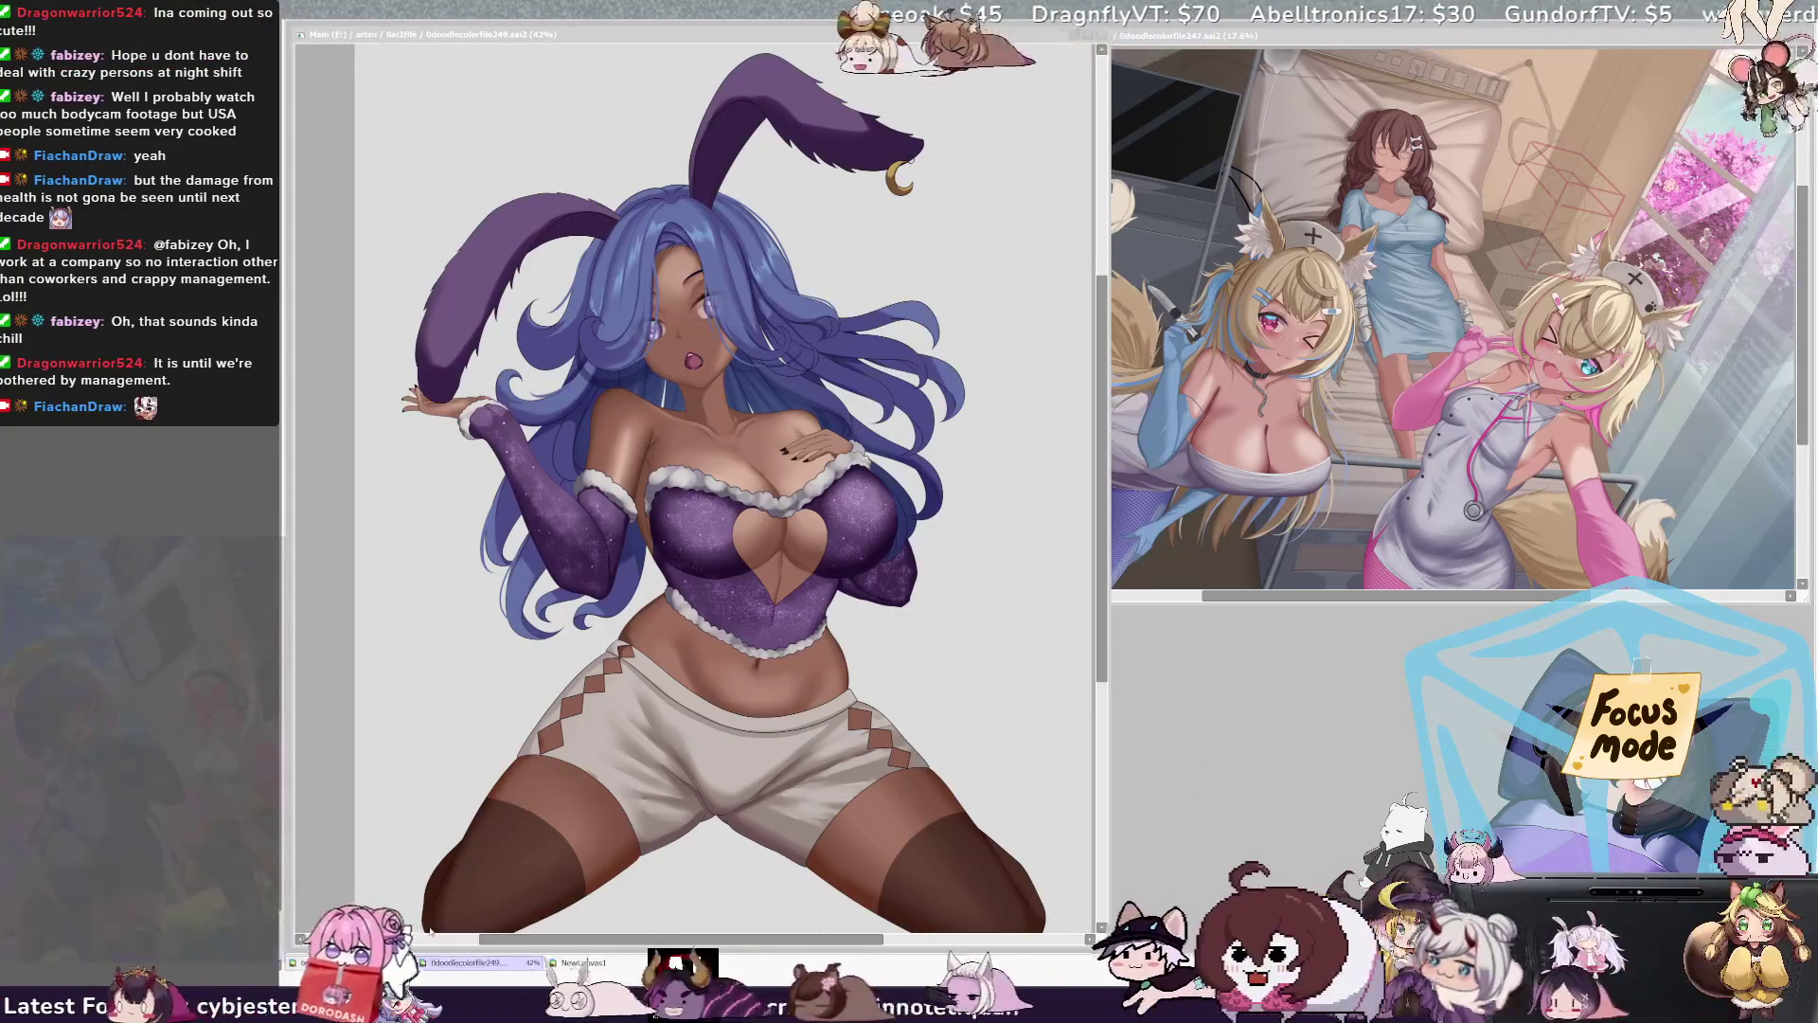
key("Return")
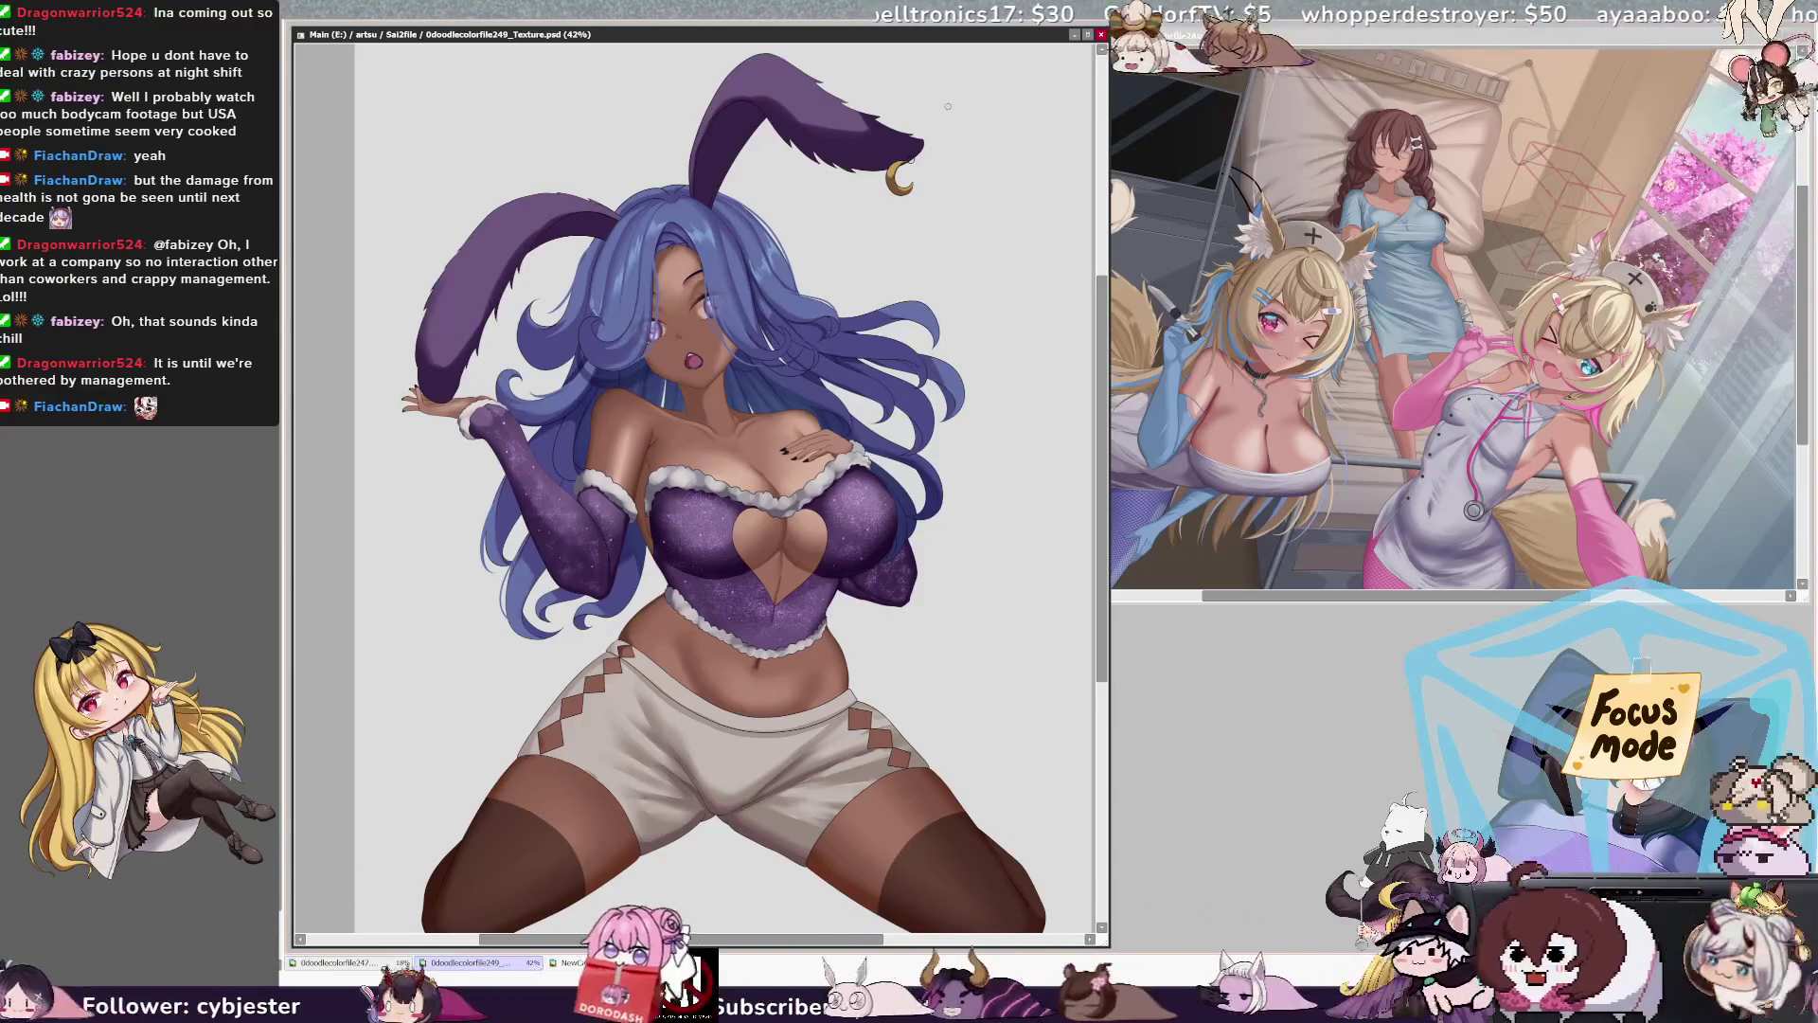
Step: Close the _Texture.psd, enlarge and zoom out the 0doodlecolorfile247.sai2 nurse window, and return to the bunny girl
left_click(1098, 34)
mouse_move(1187, 43)
left_mouse_down()
mouse_move(484, 44)
mouse_move(1186, 35)
left_mouse_up()
mouse_move(991, 596)
left_mouse_down()
mouse_move(893, 670)
mouse_move(915, 679)
left_mouse_up()
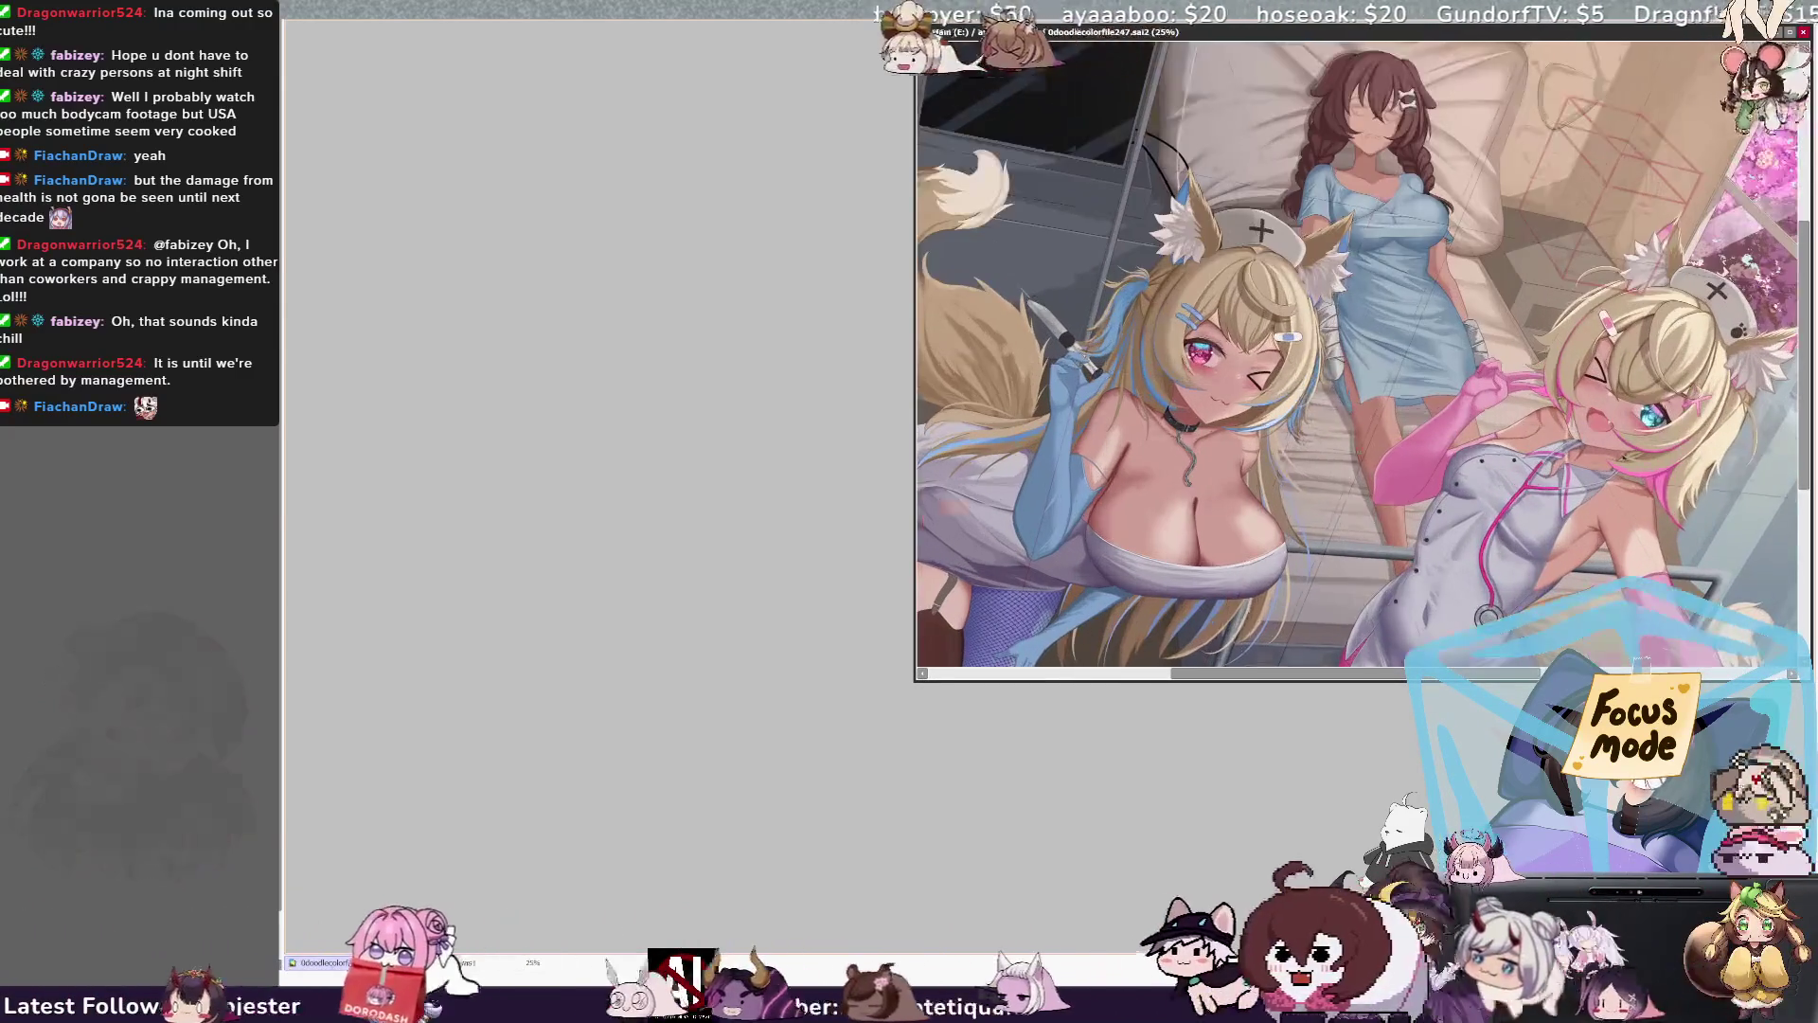
key("minus")
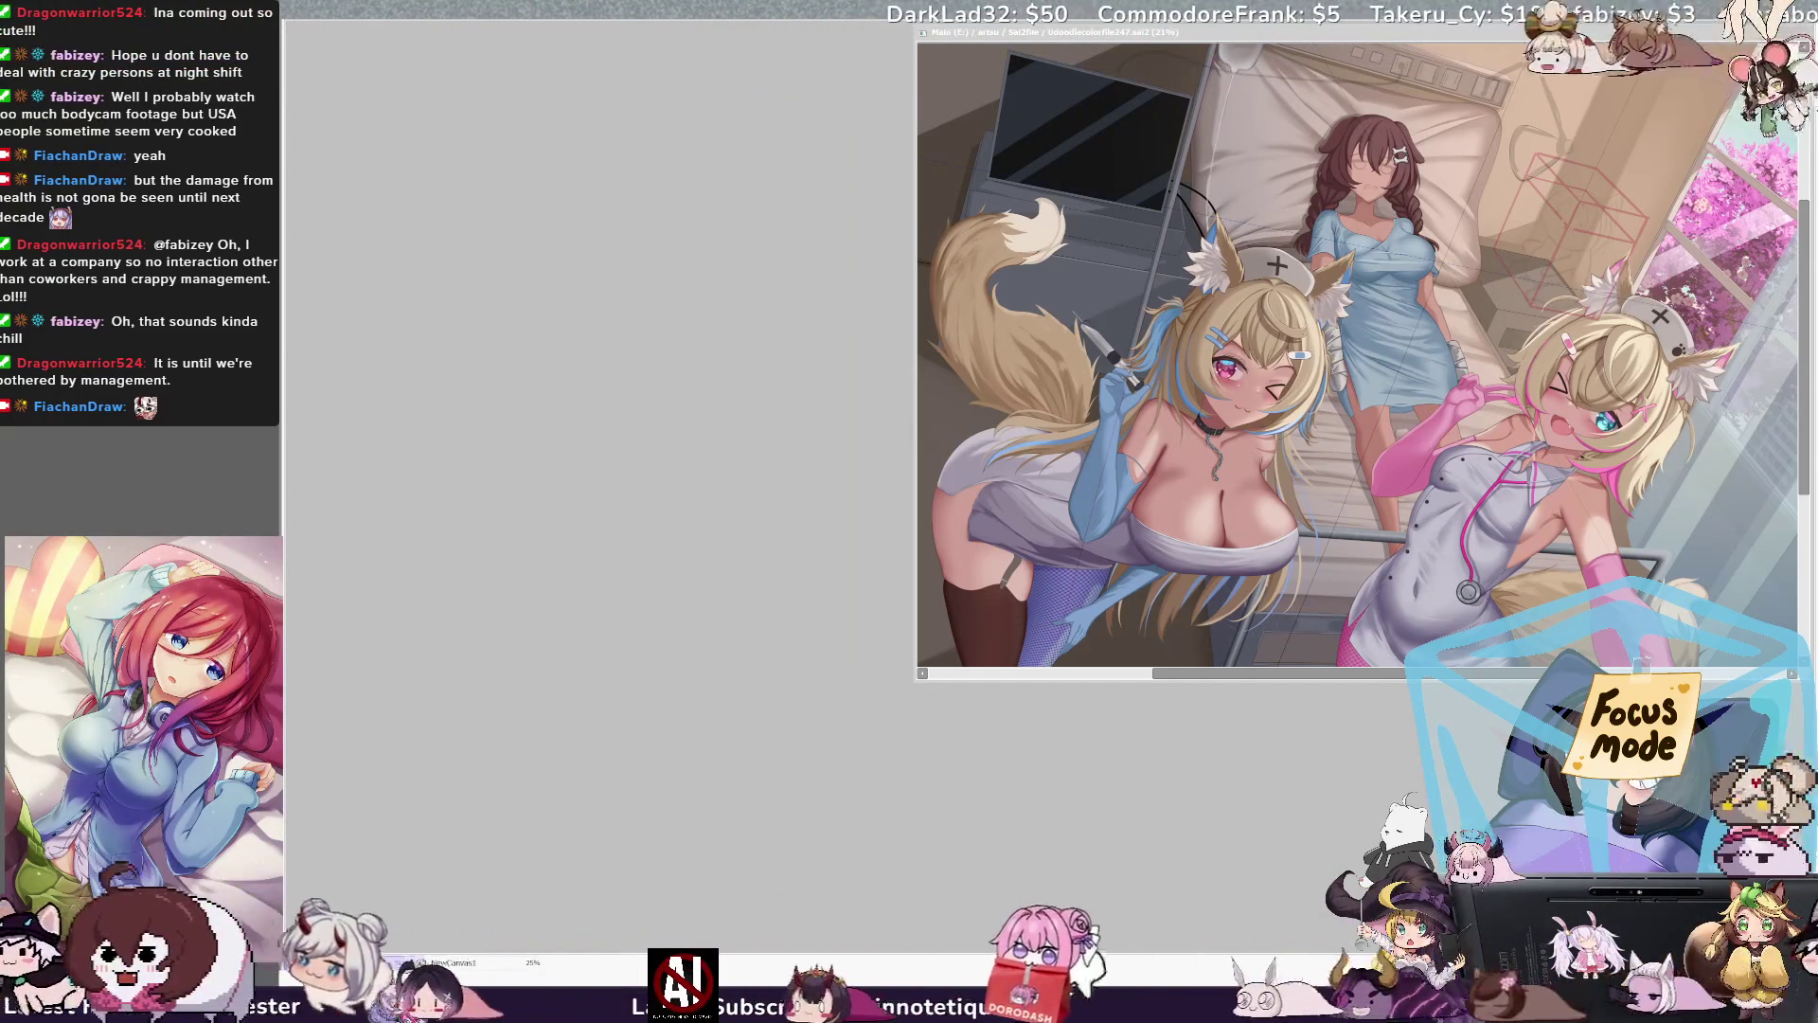
key("ctrl+Tab")
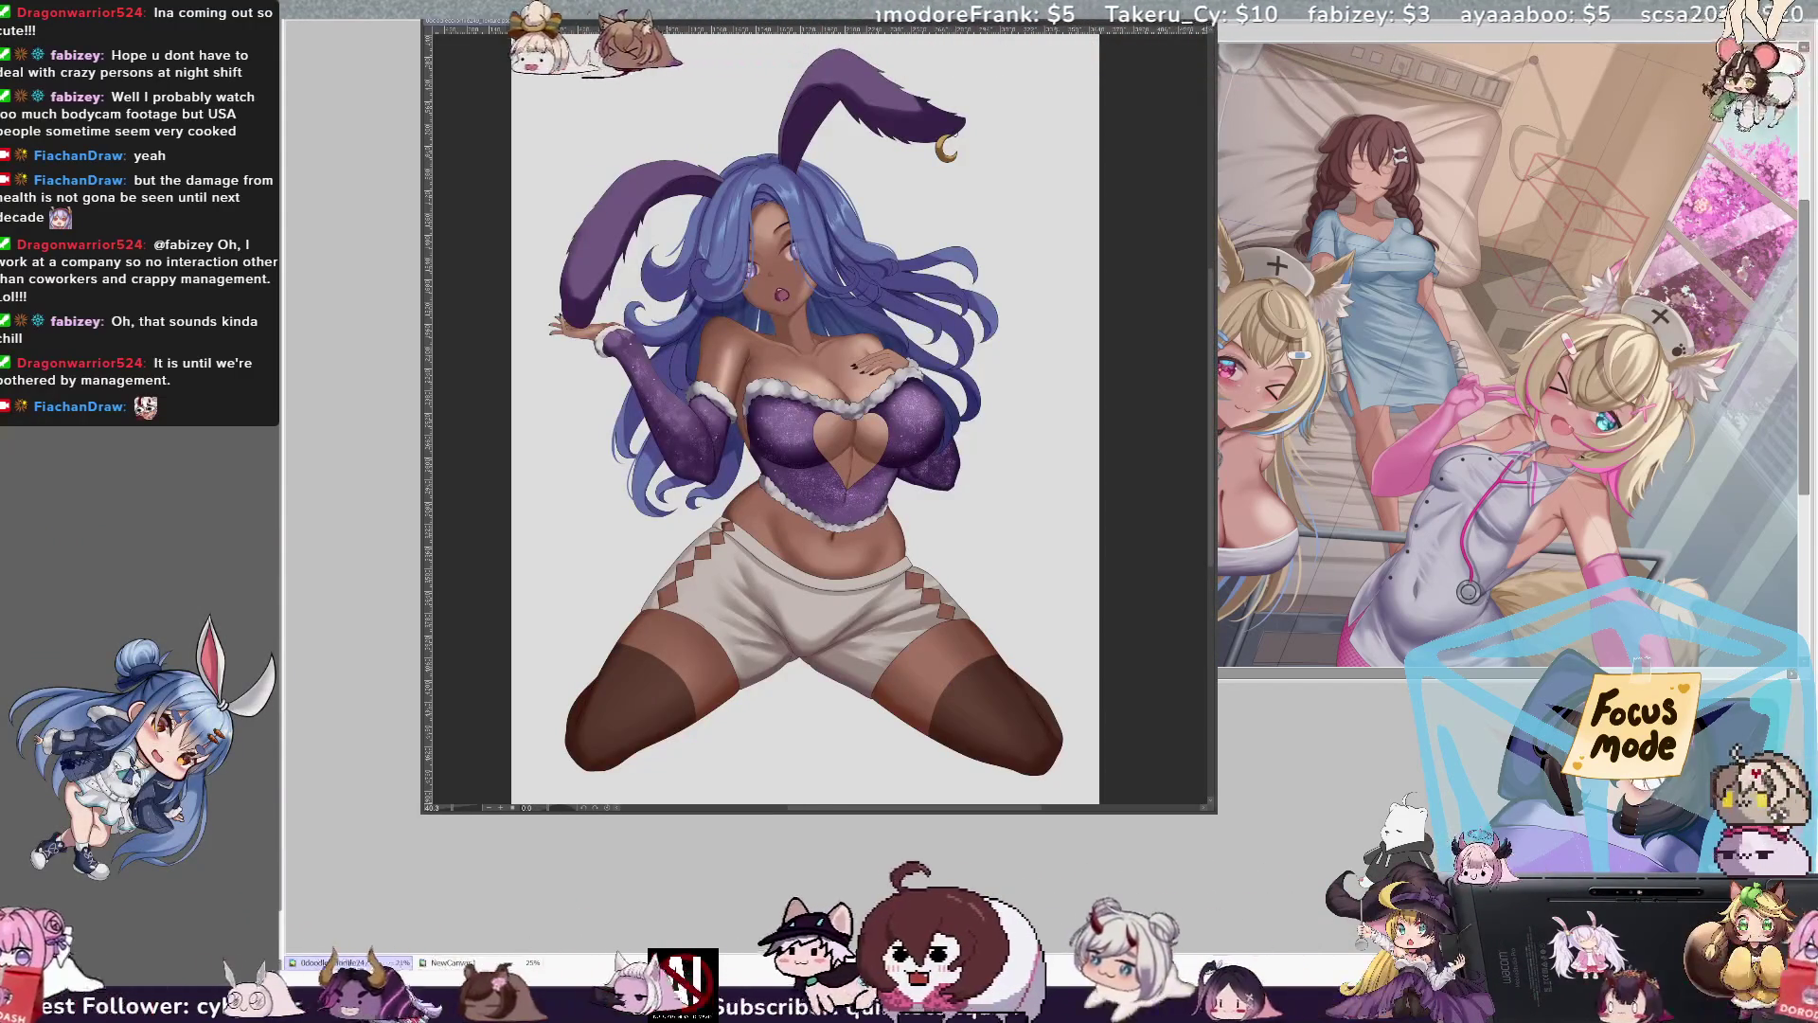
Step: Move the bunny girl window left and shift the illustration view slightly
mouse_move(682, 26)
left_mouse_down()
mouse_move(624, 33)
mouse_move(544, 87)
mouse_move(541, 133)
mouse_move(544, 66)
left_mouse_up()
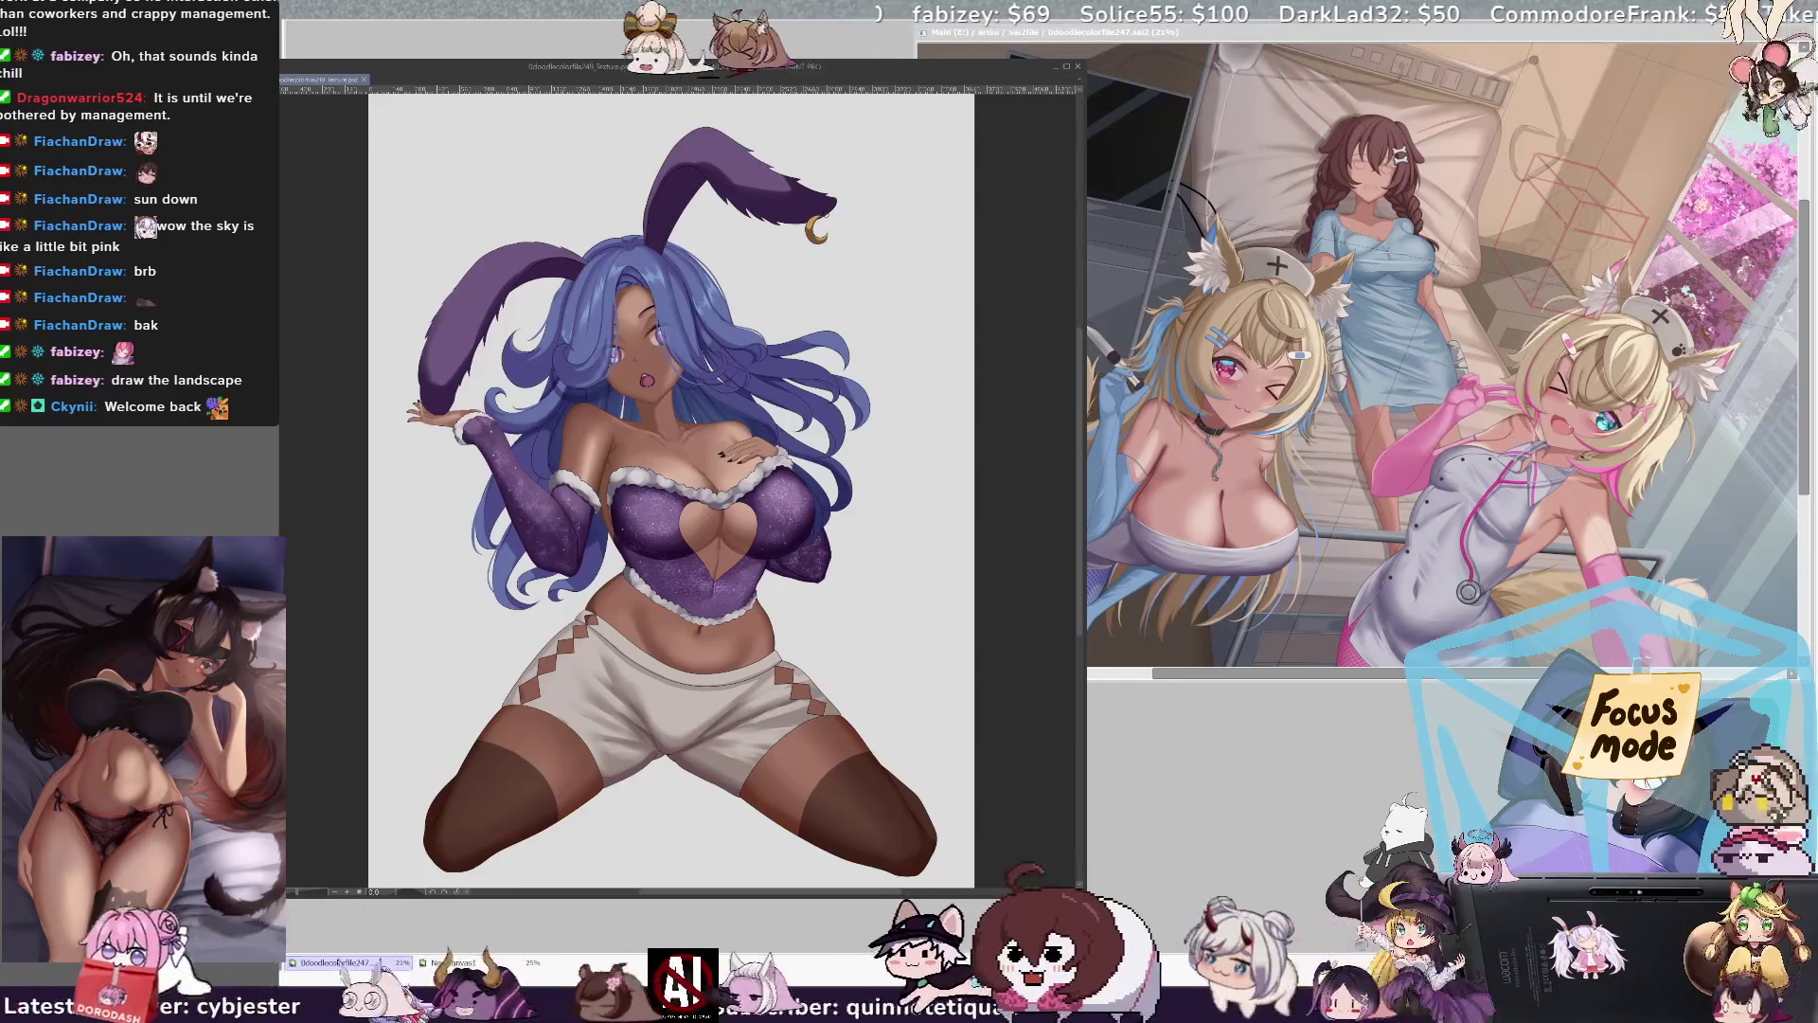
left_click_drag(490, 793, 481, 794)
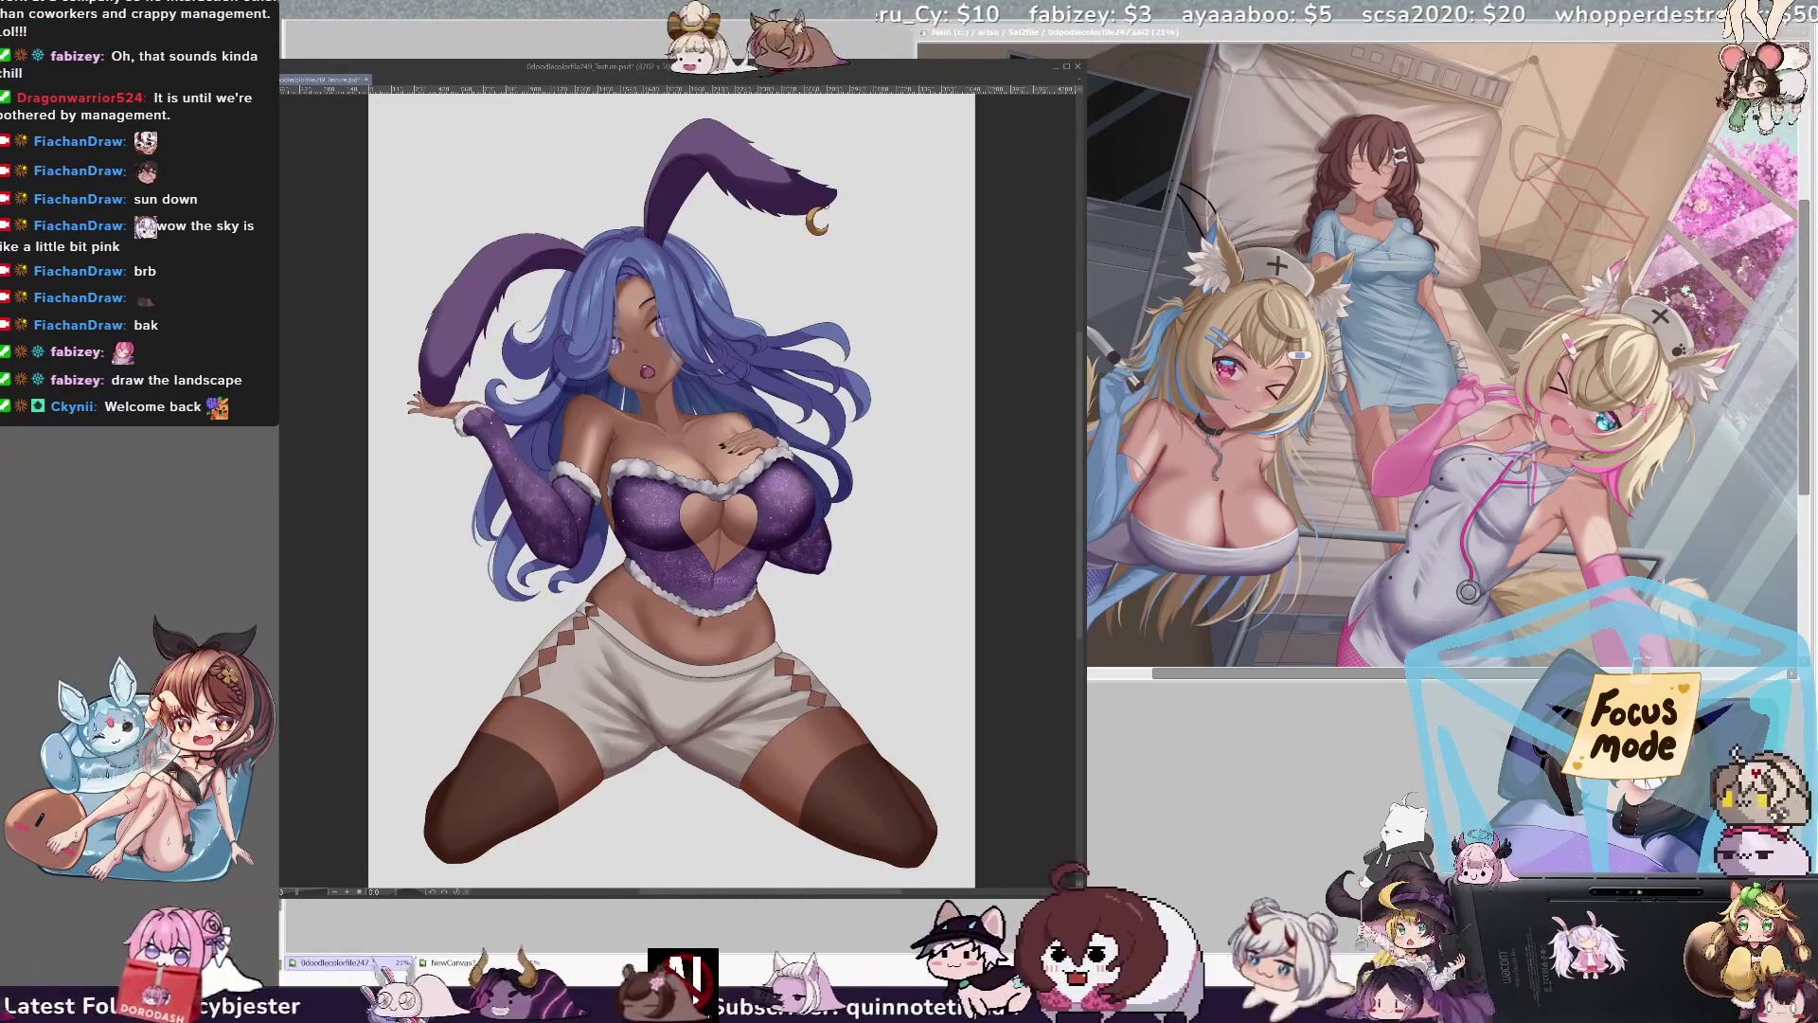
Step: Position the fishnet mesh over the right stocking, deleting misplaced copies, then zoom out
key("ctrl+t")
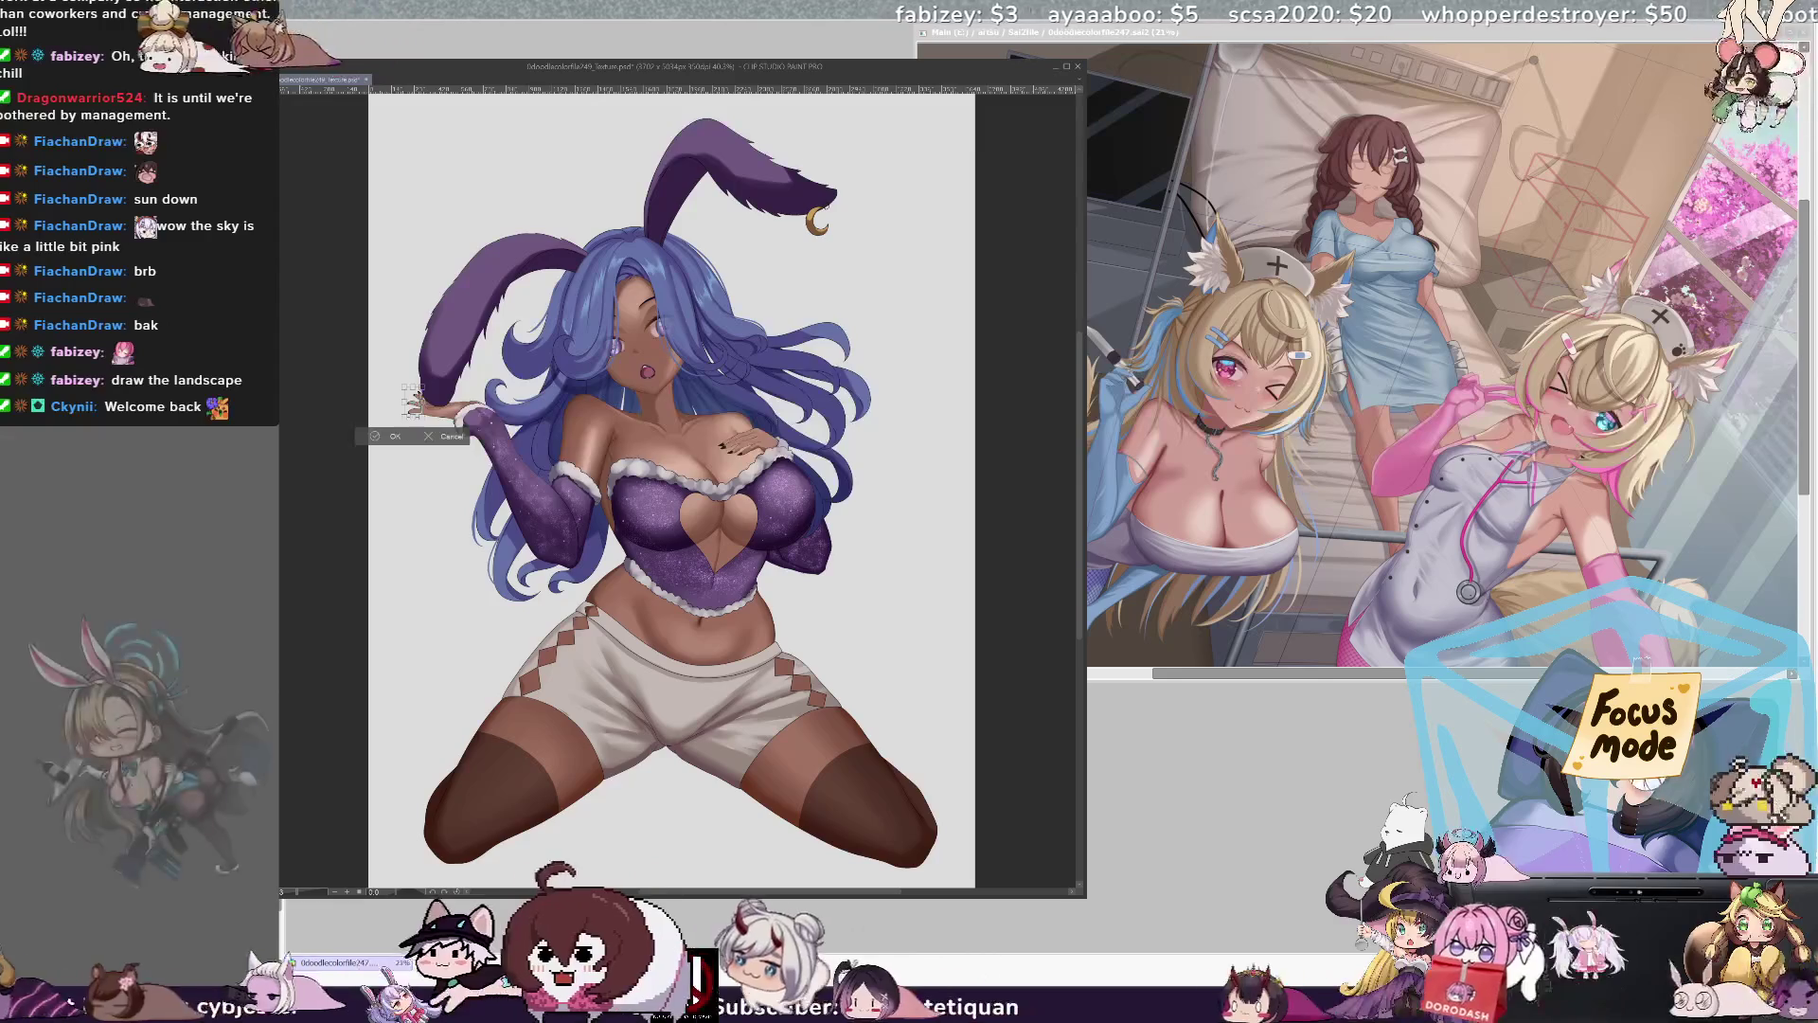
key("Return")
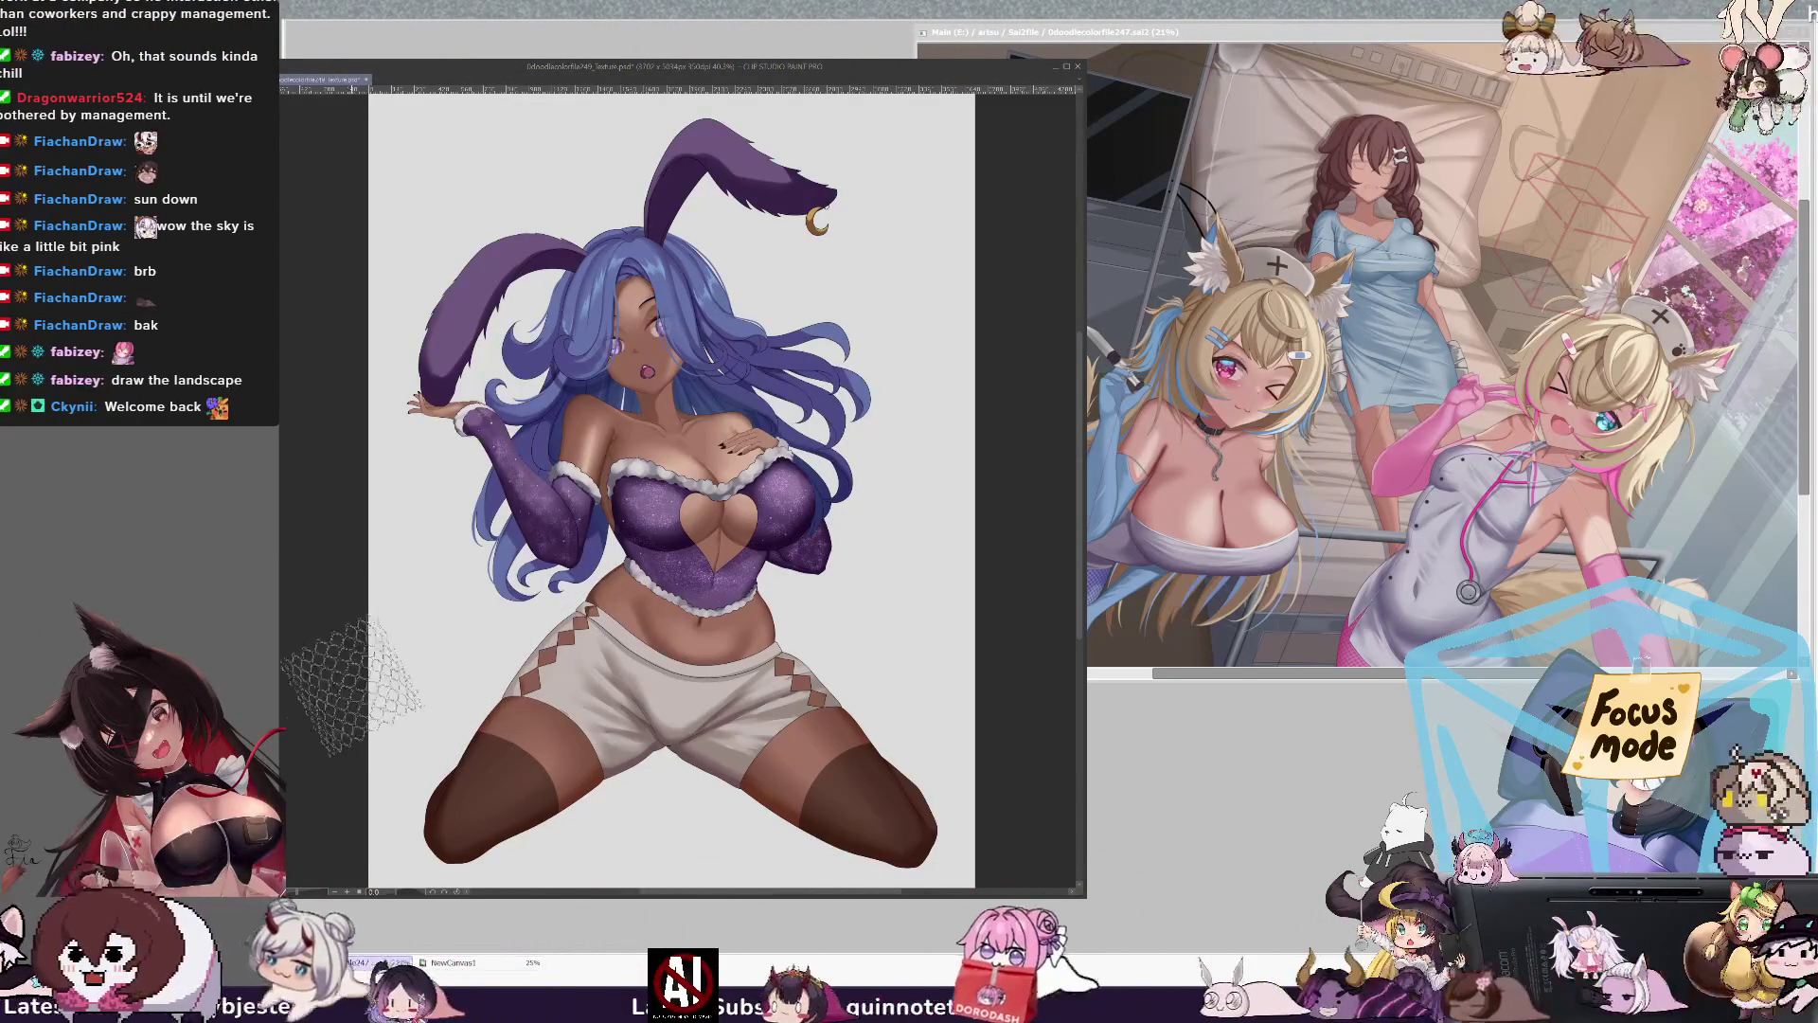
left_click_drag(876, 489, 495, 790)
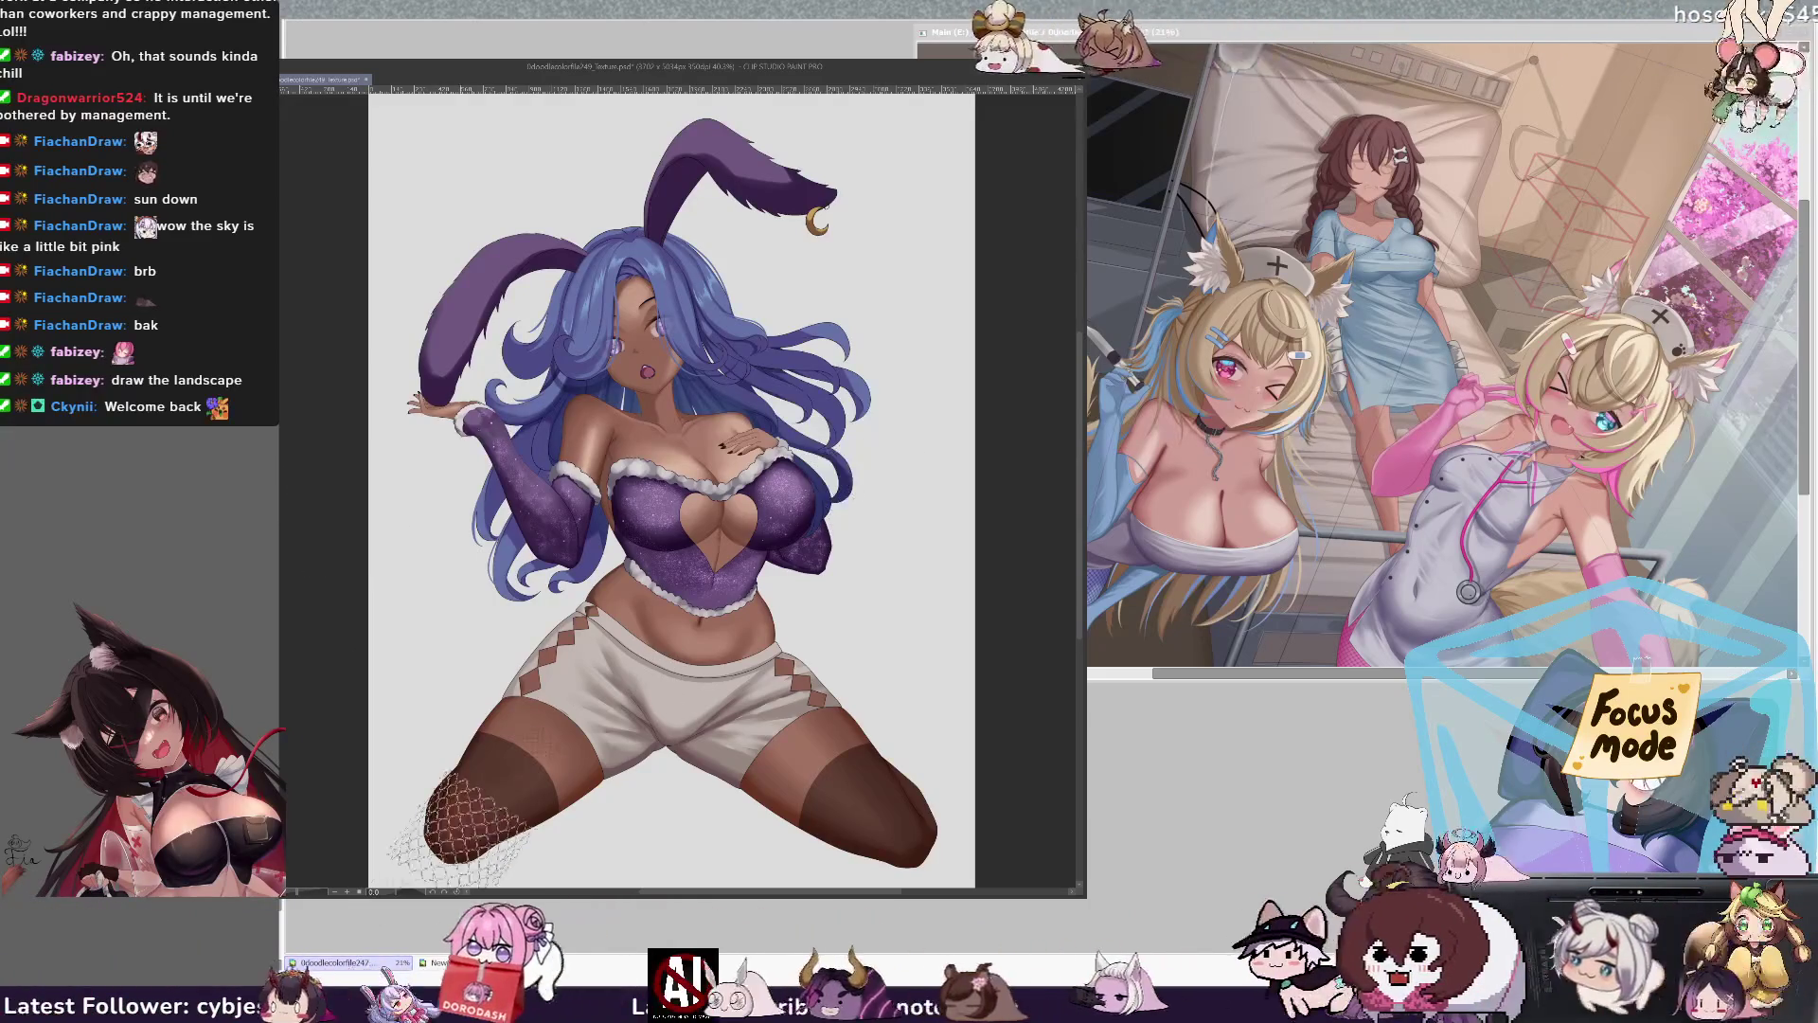
mouse_move(857, 554)
left_mouse_down()
mouse_move(965, 445)
mouse_move(947, 398)
left_mouse_up()
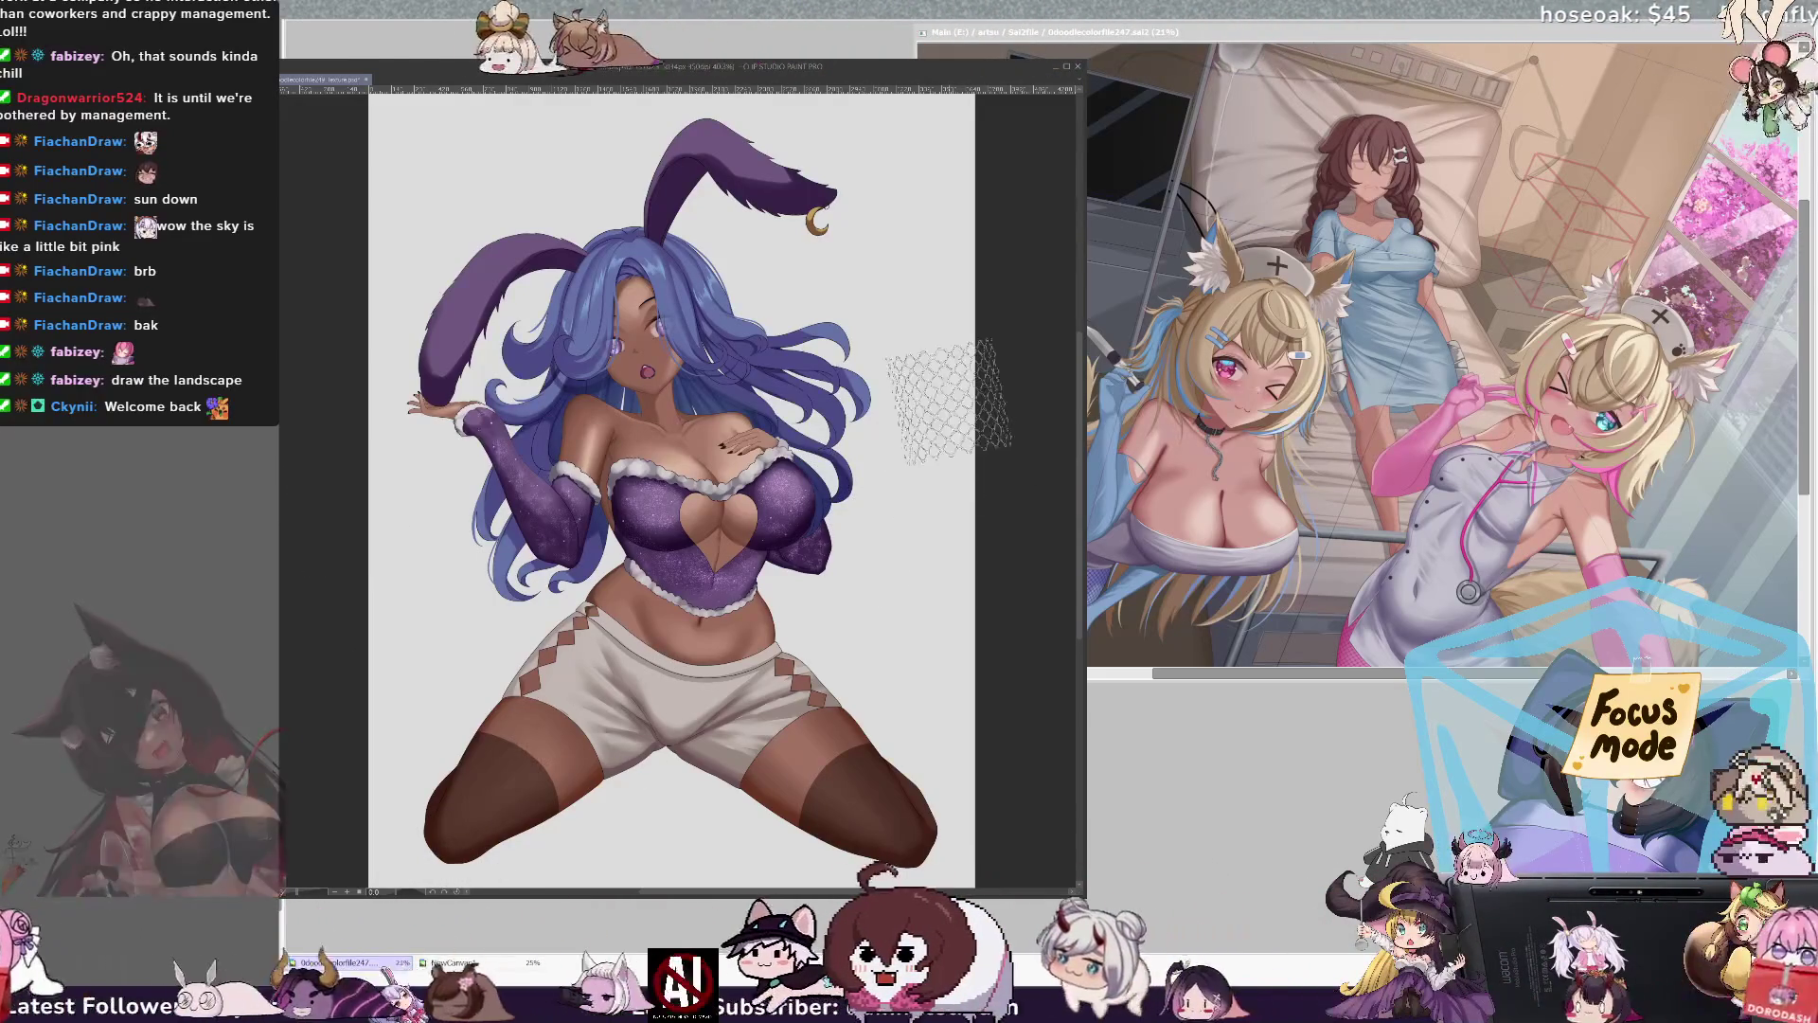
key("Delete")
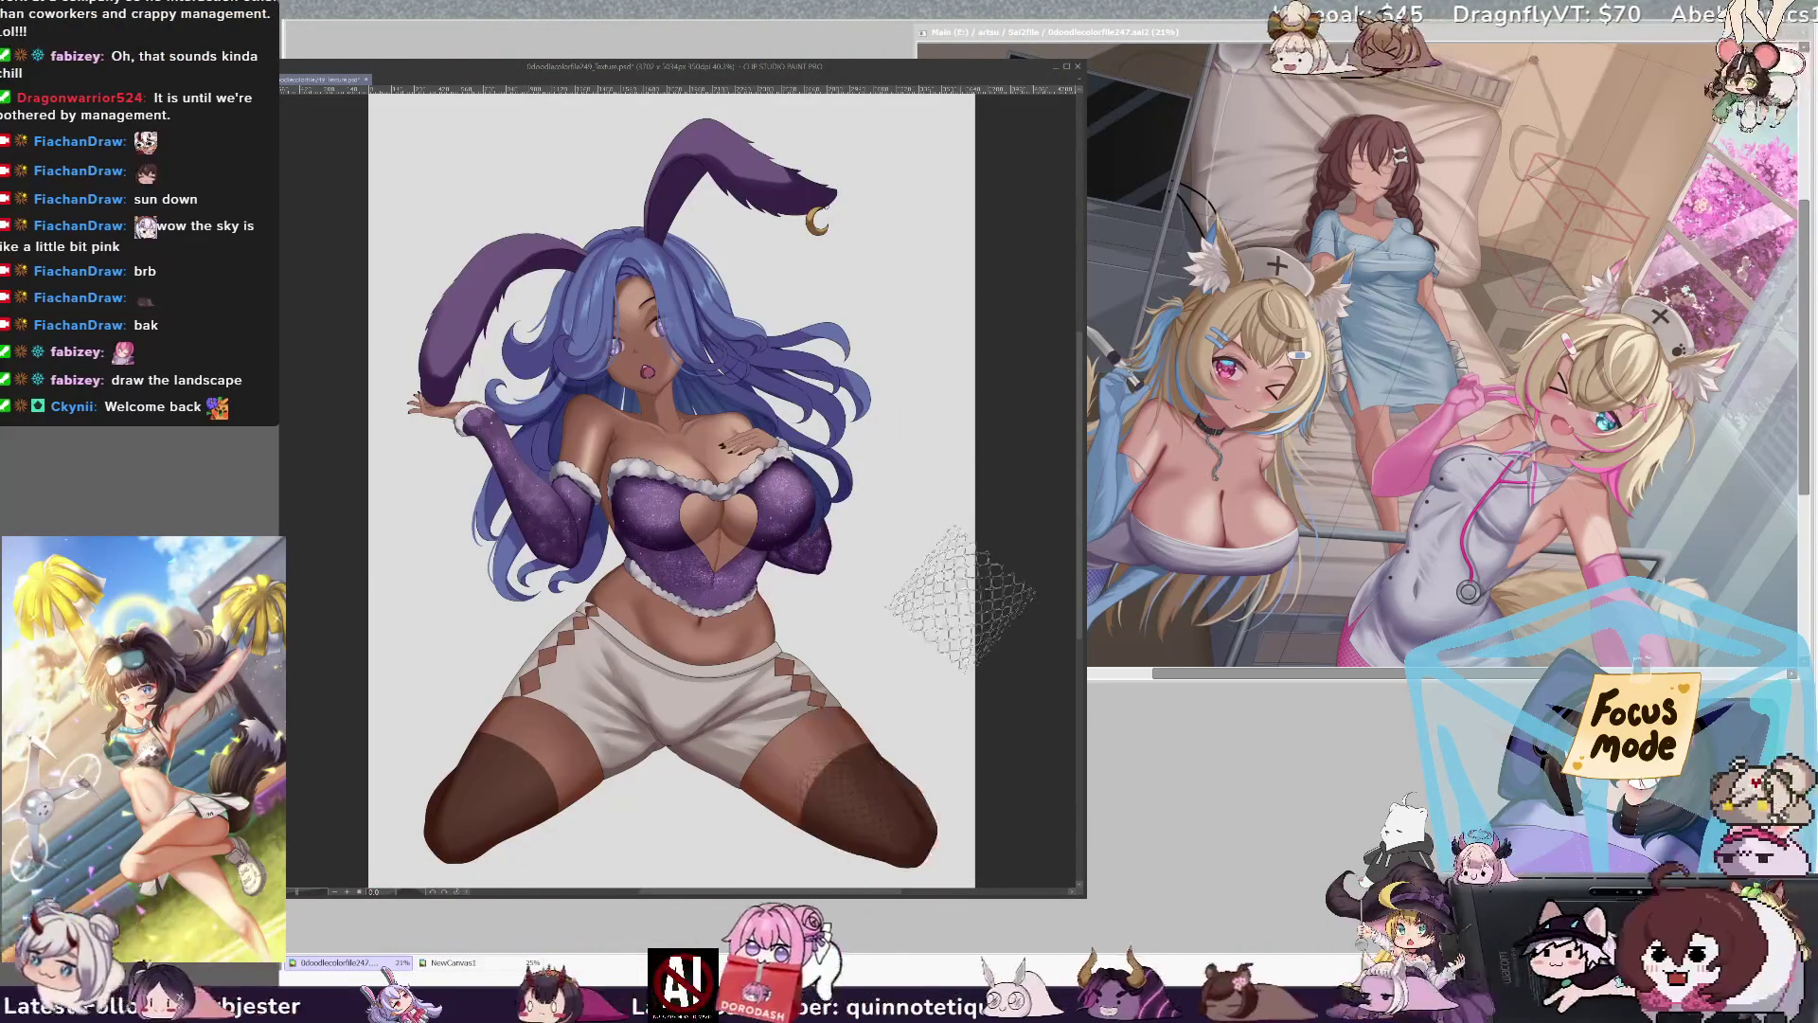
left_click_drag(833, 781, 958, 909)
mouse_move(985, 833)
left_mouse_down()
mouse_move(957, 527)
mouse_move(994, 506)
mouse_move(999, 549)
mouse_move(886, 811)
mouse_move(989, 628)
mouse_move(757, 729)
left_mouse_up()
mouse_move(984, 779)
left_mouse_down()
mouse_move(814, 738)
mouse_move(814, 772)
mouse_move(601, 715)
left_mouse_up()
key("Delete")
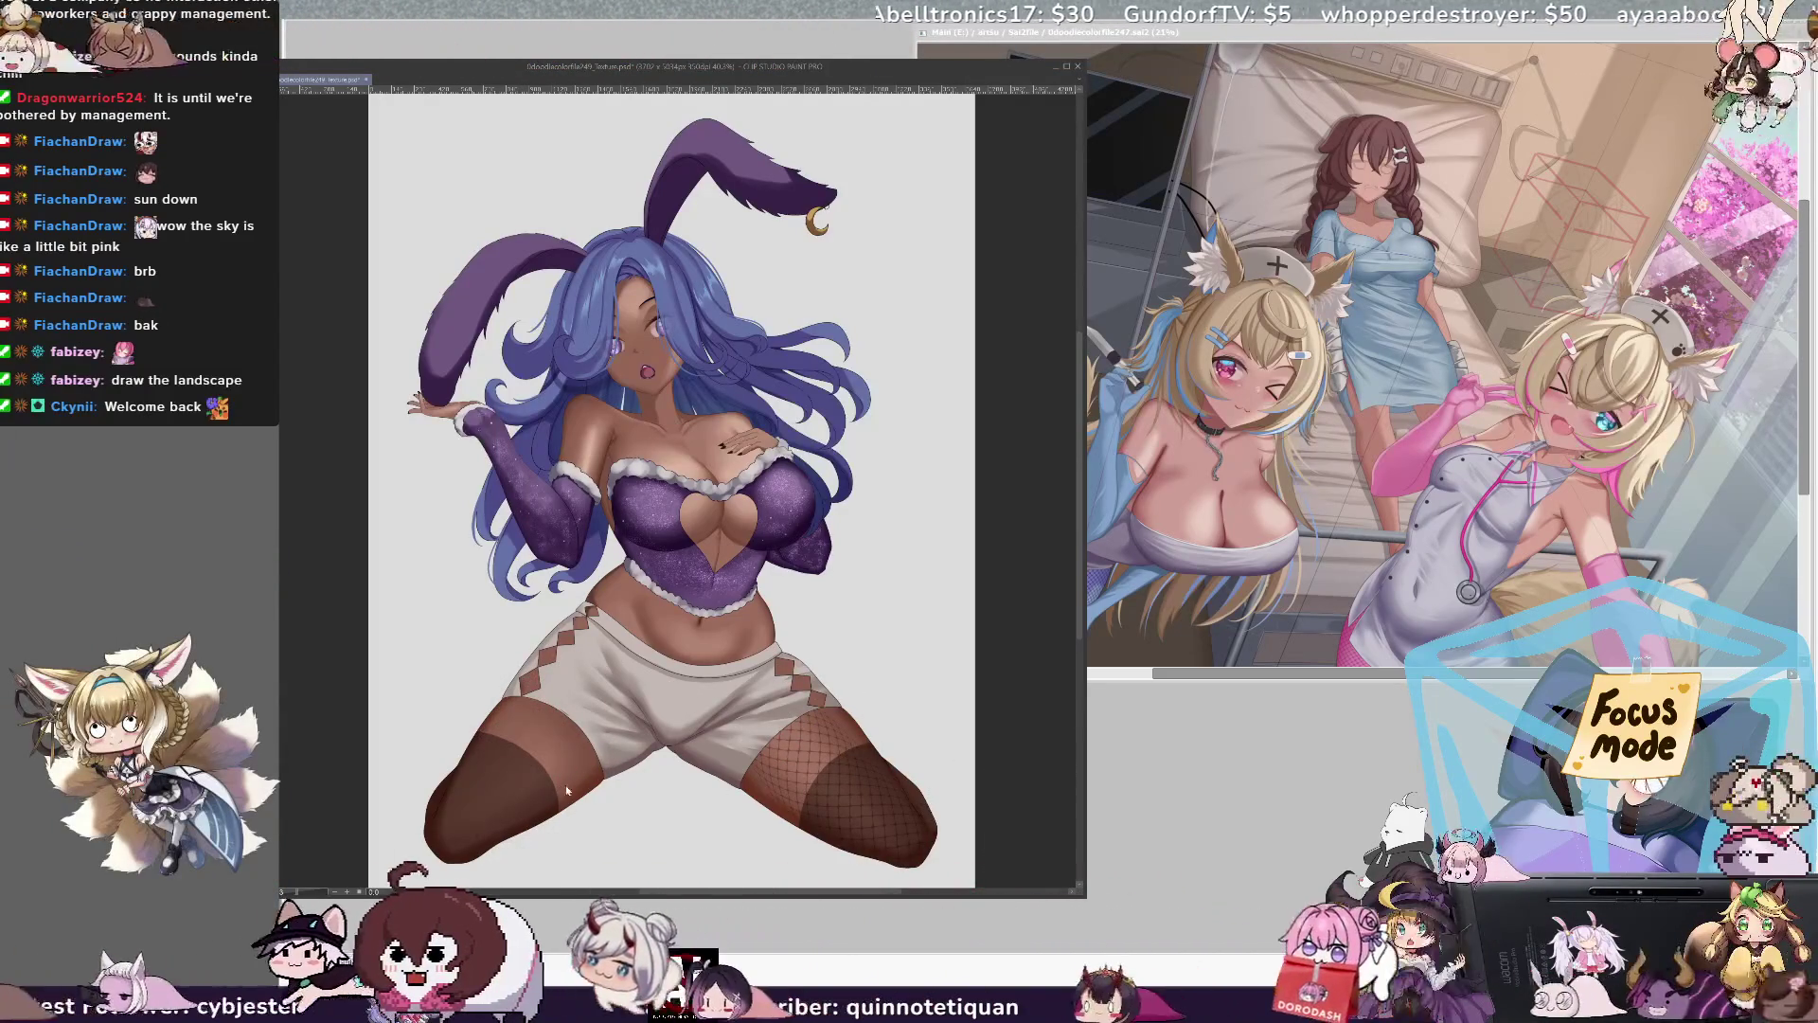
key("ctrl+minus")
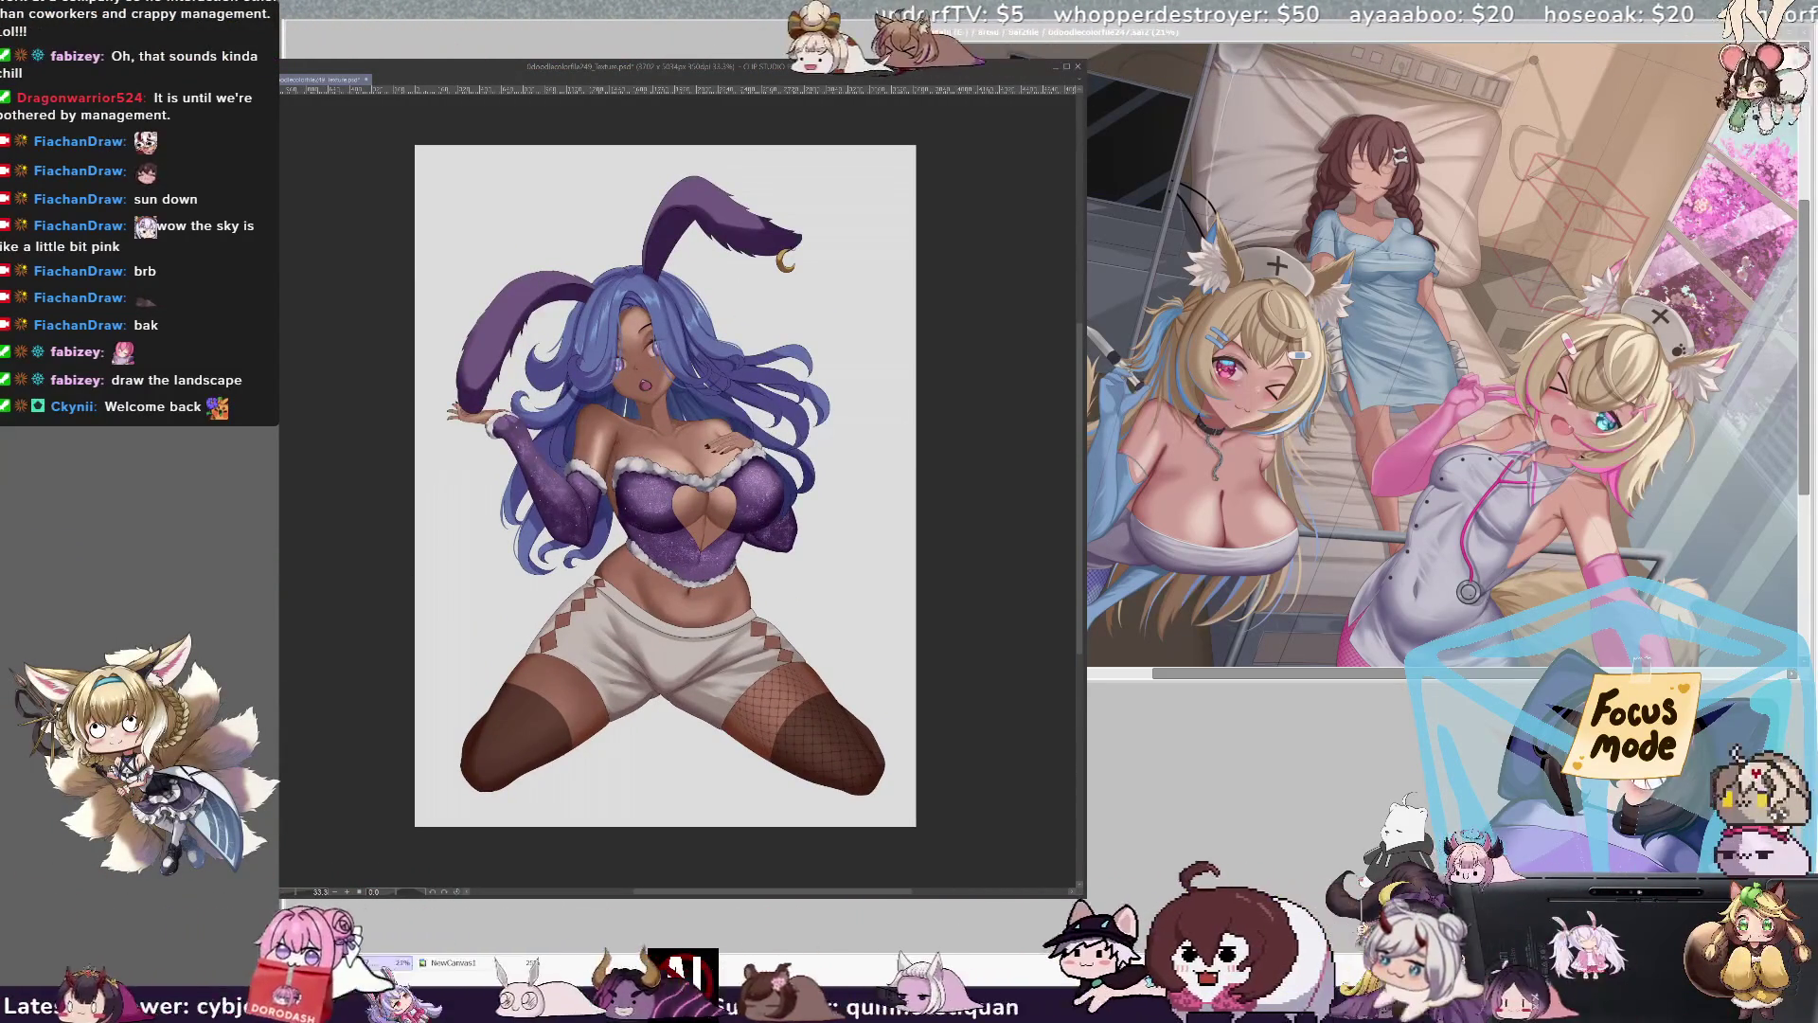
Step: Paste a fresh fishnet copy at the canvas's right edge and scale it slightly larger
key("ctrl+v")
mouse_move(696, 605)
left_mouse_down()
mouse_move(919, 445)
mouse_move(933, 464)
mouse_move(972, 408)
mouse_move(1011, 451)
left_mouse_up()
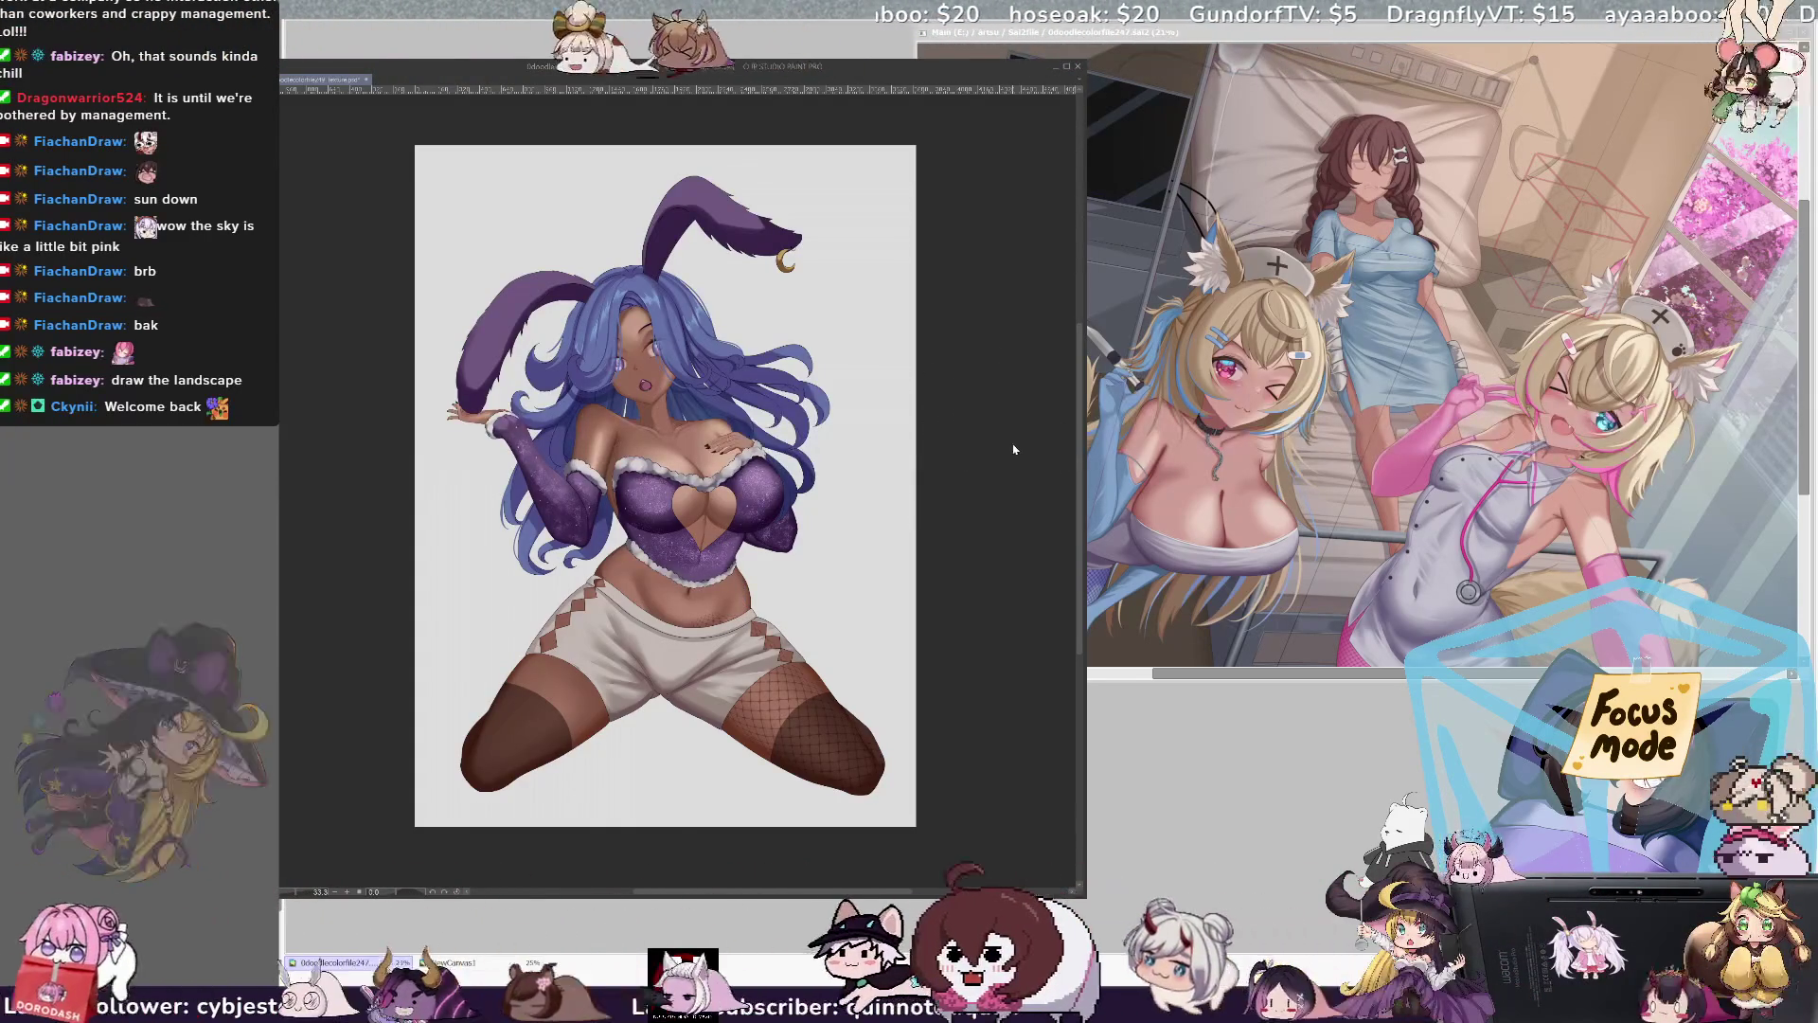
key("ctrl+t")
left_click_drag(923, 751, 983, 845)
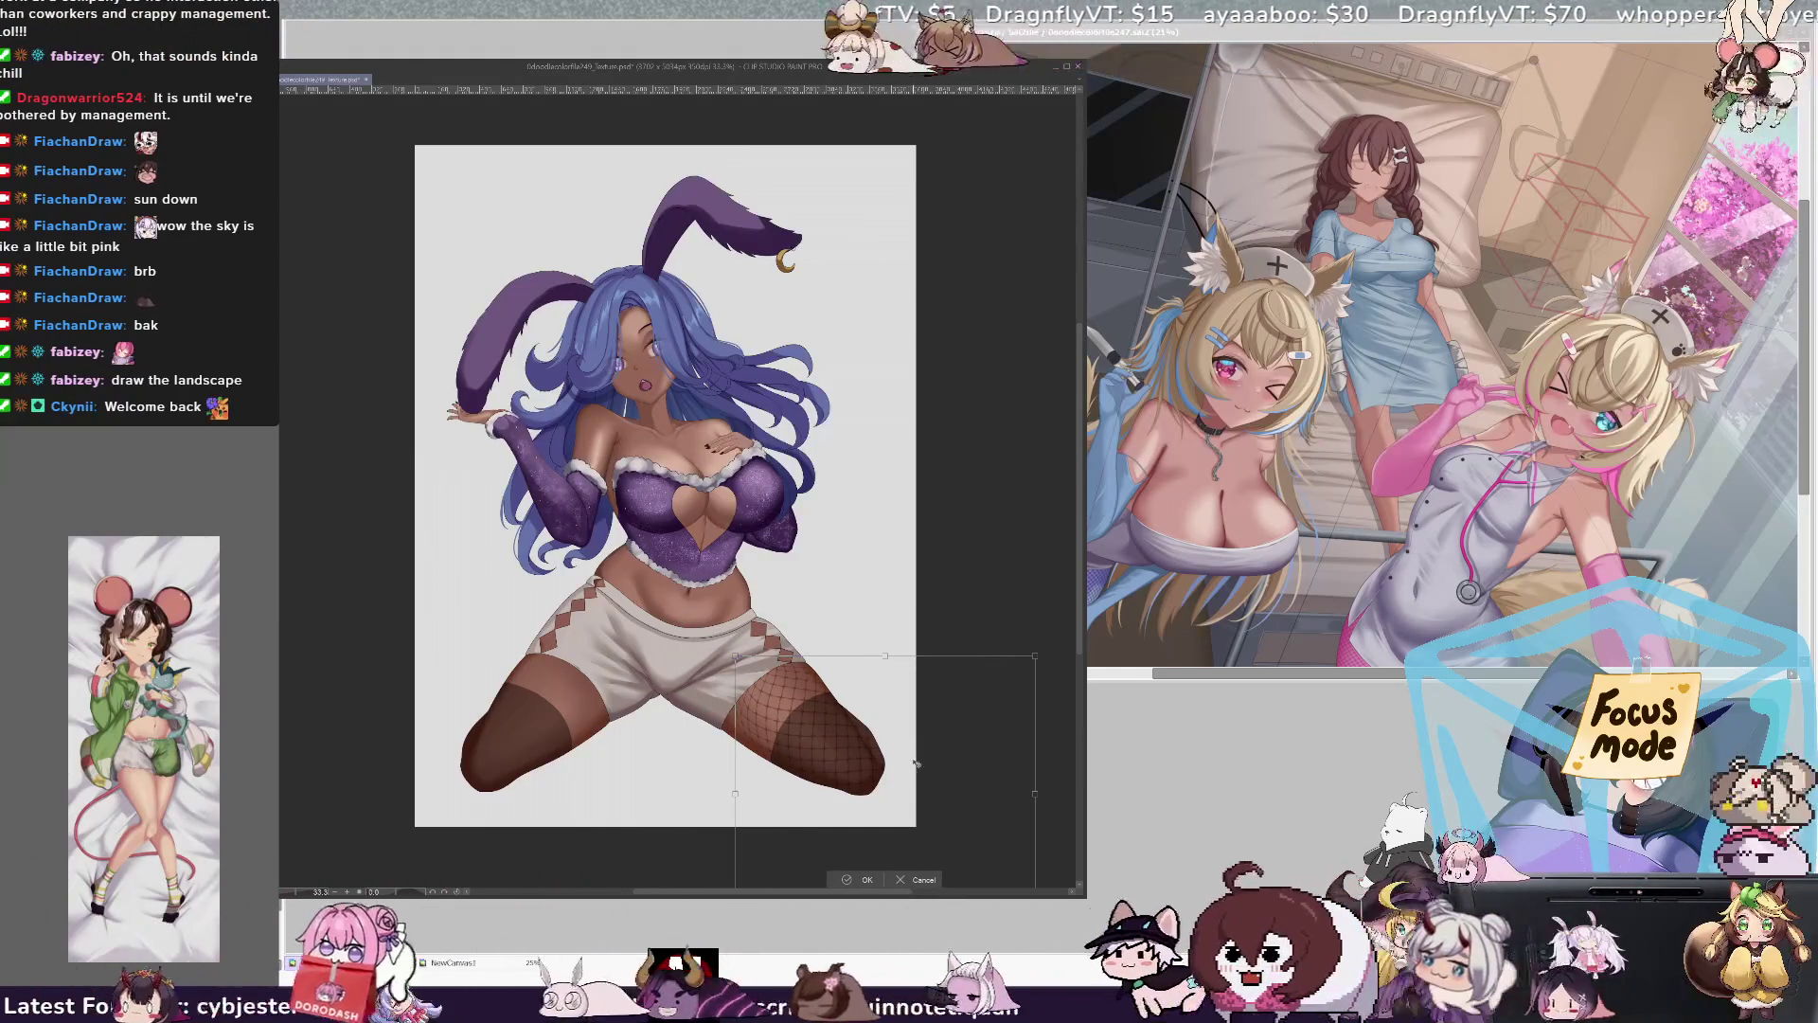
left_click_drag(1035, 655, 997, 696)
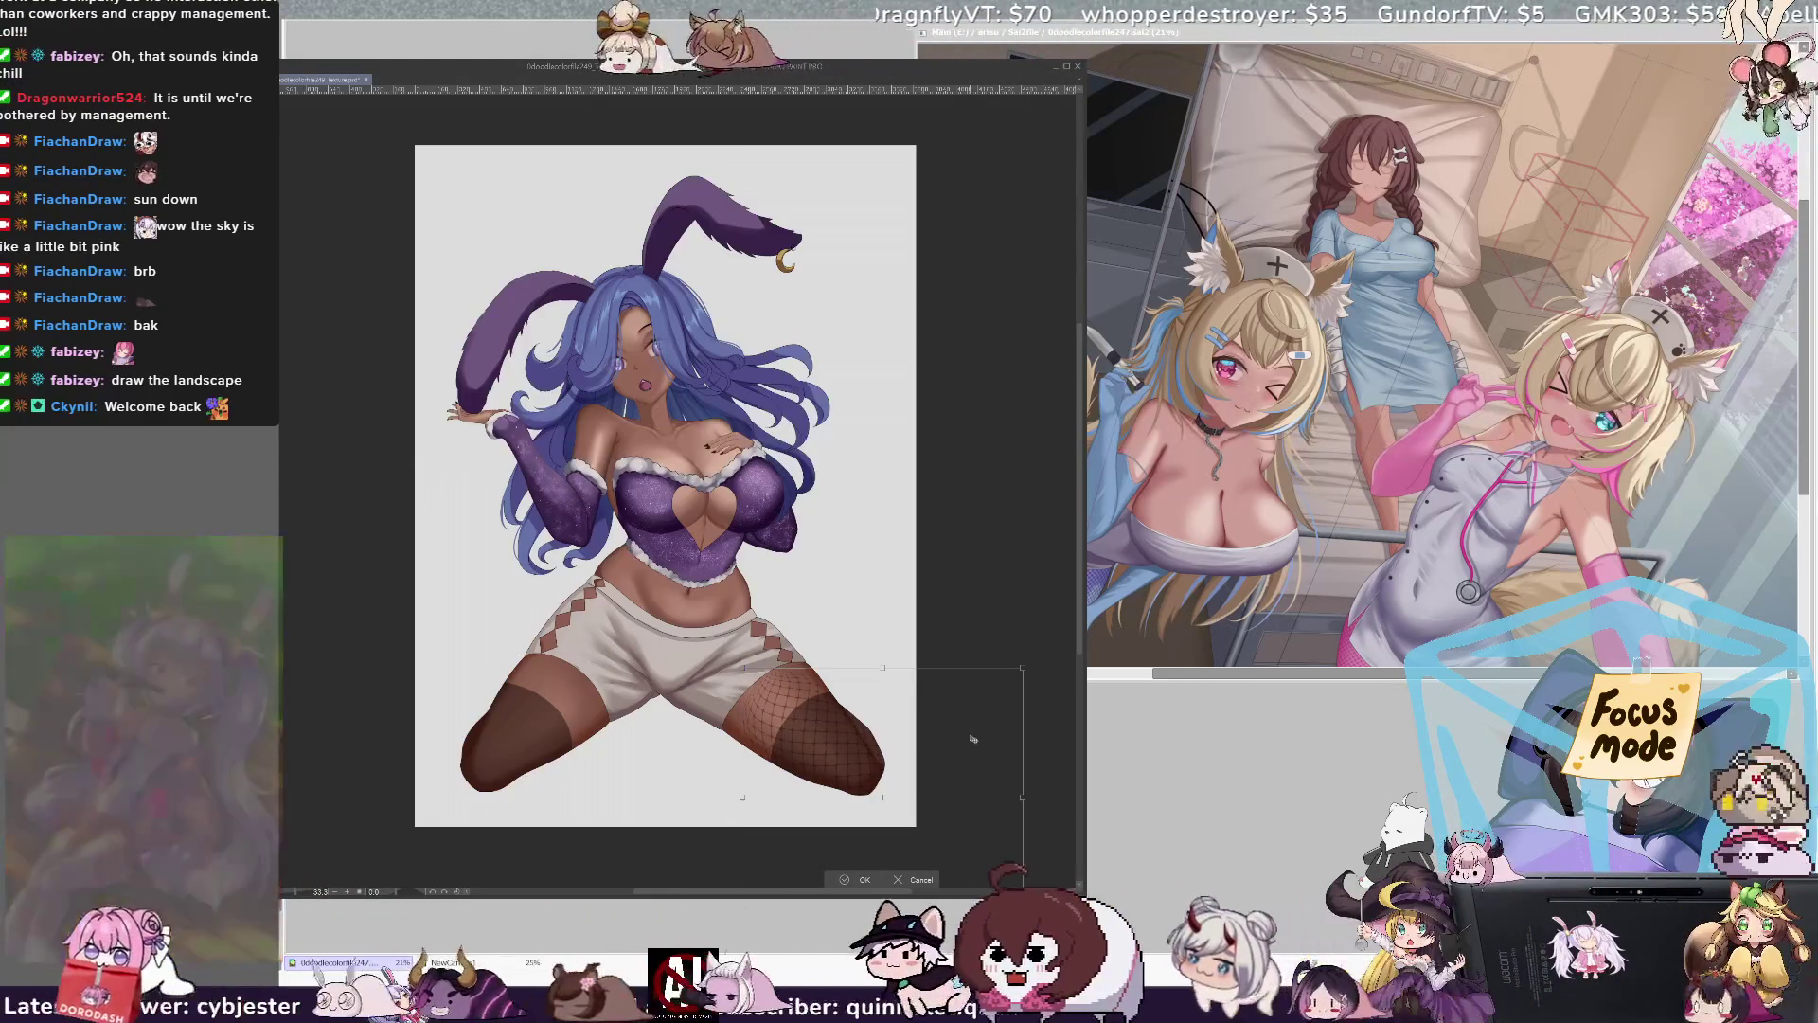
key("Return")
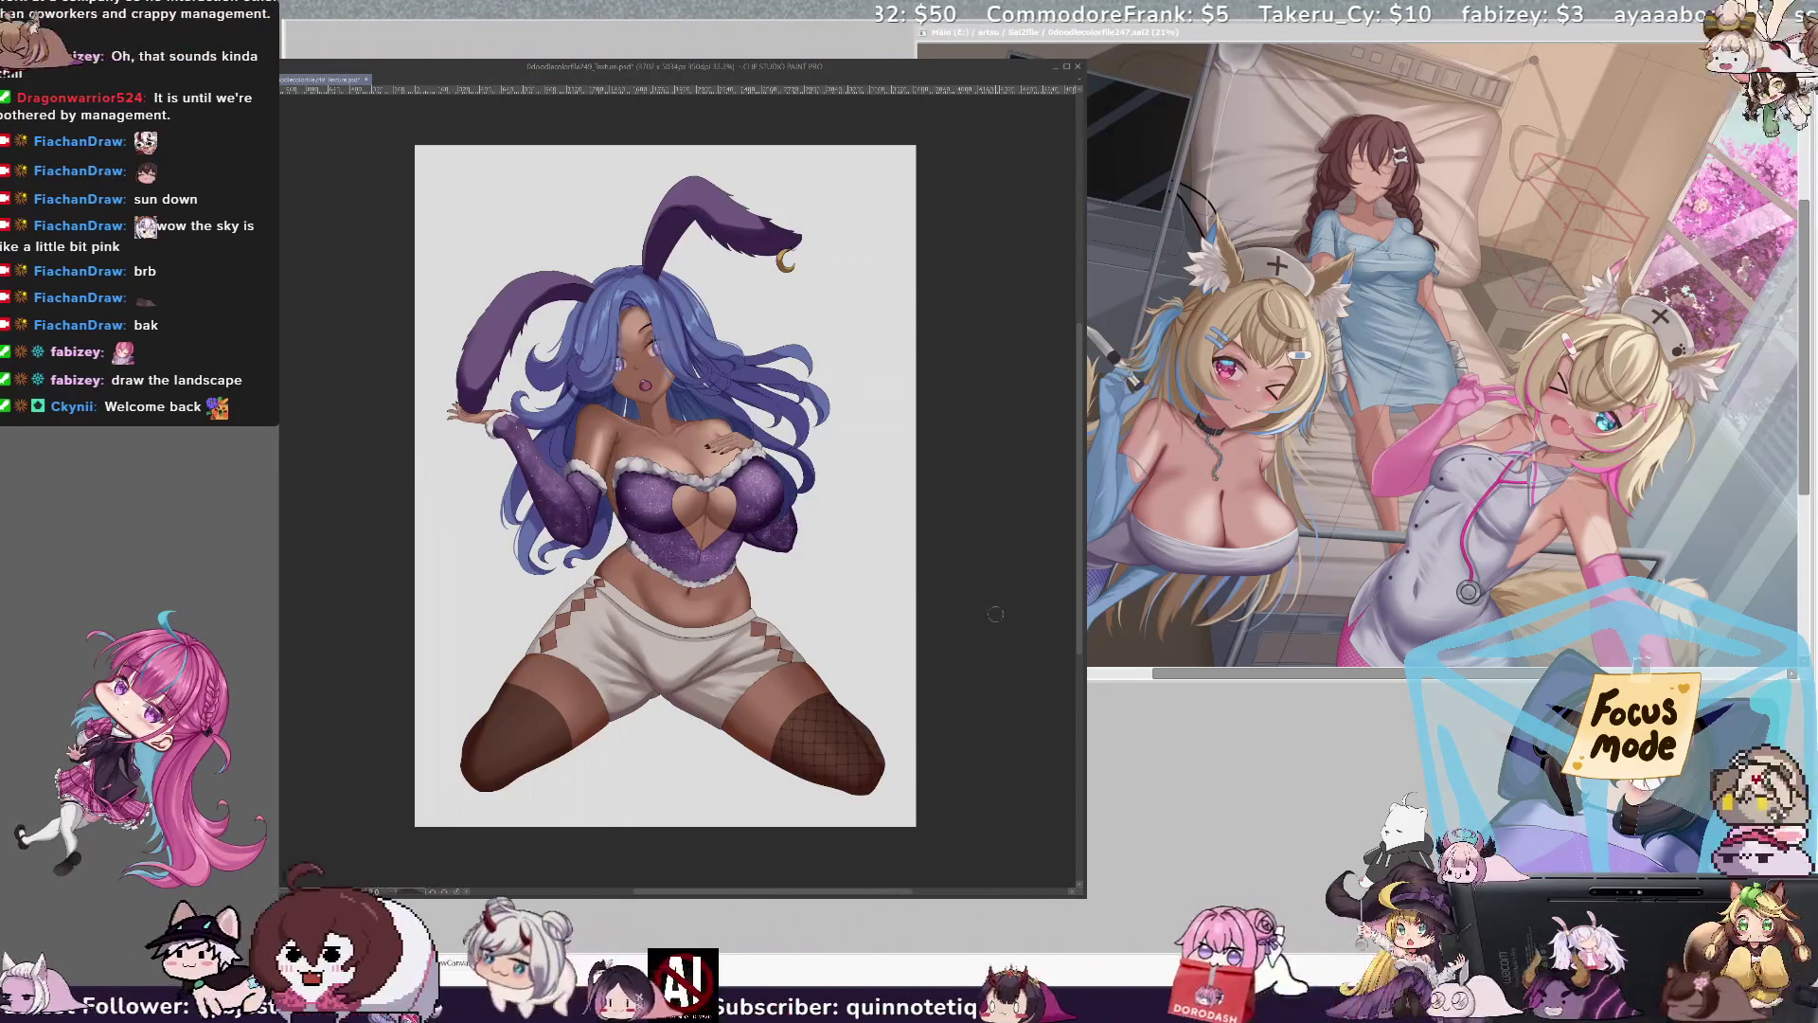
Step: Fit the fishnet patch onto the left thigh stocking, then paint a dark brown blotchy stroke there
mouse_move(404, 625)
left_mouse_down()
mouse_move(445, 805)
mouse_move(651, 594)
left_mouse_up()
left_click_drag(758, 578, 938, 526)
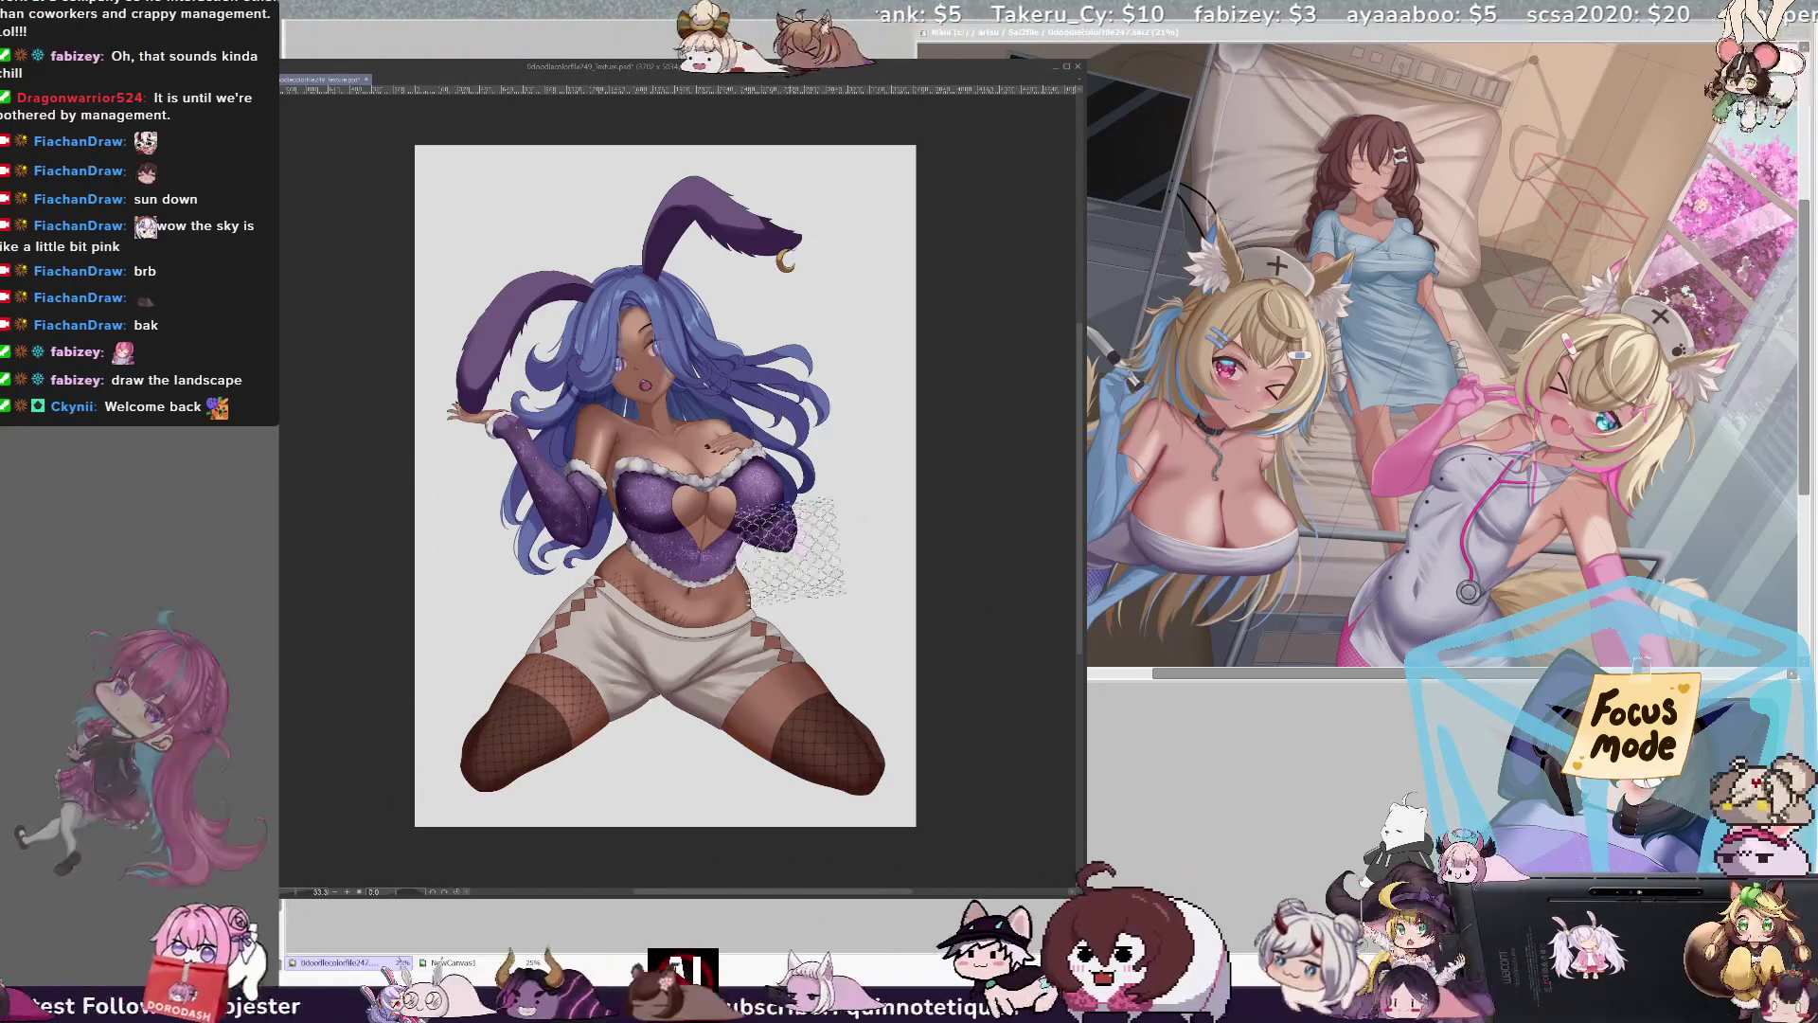
key("Delete")
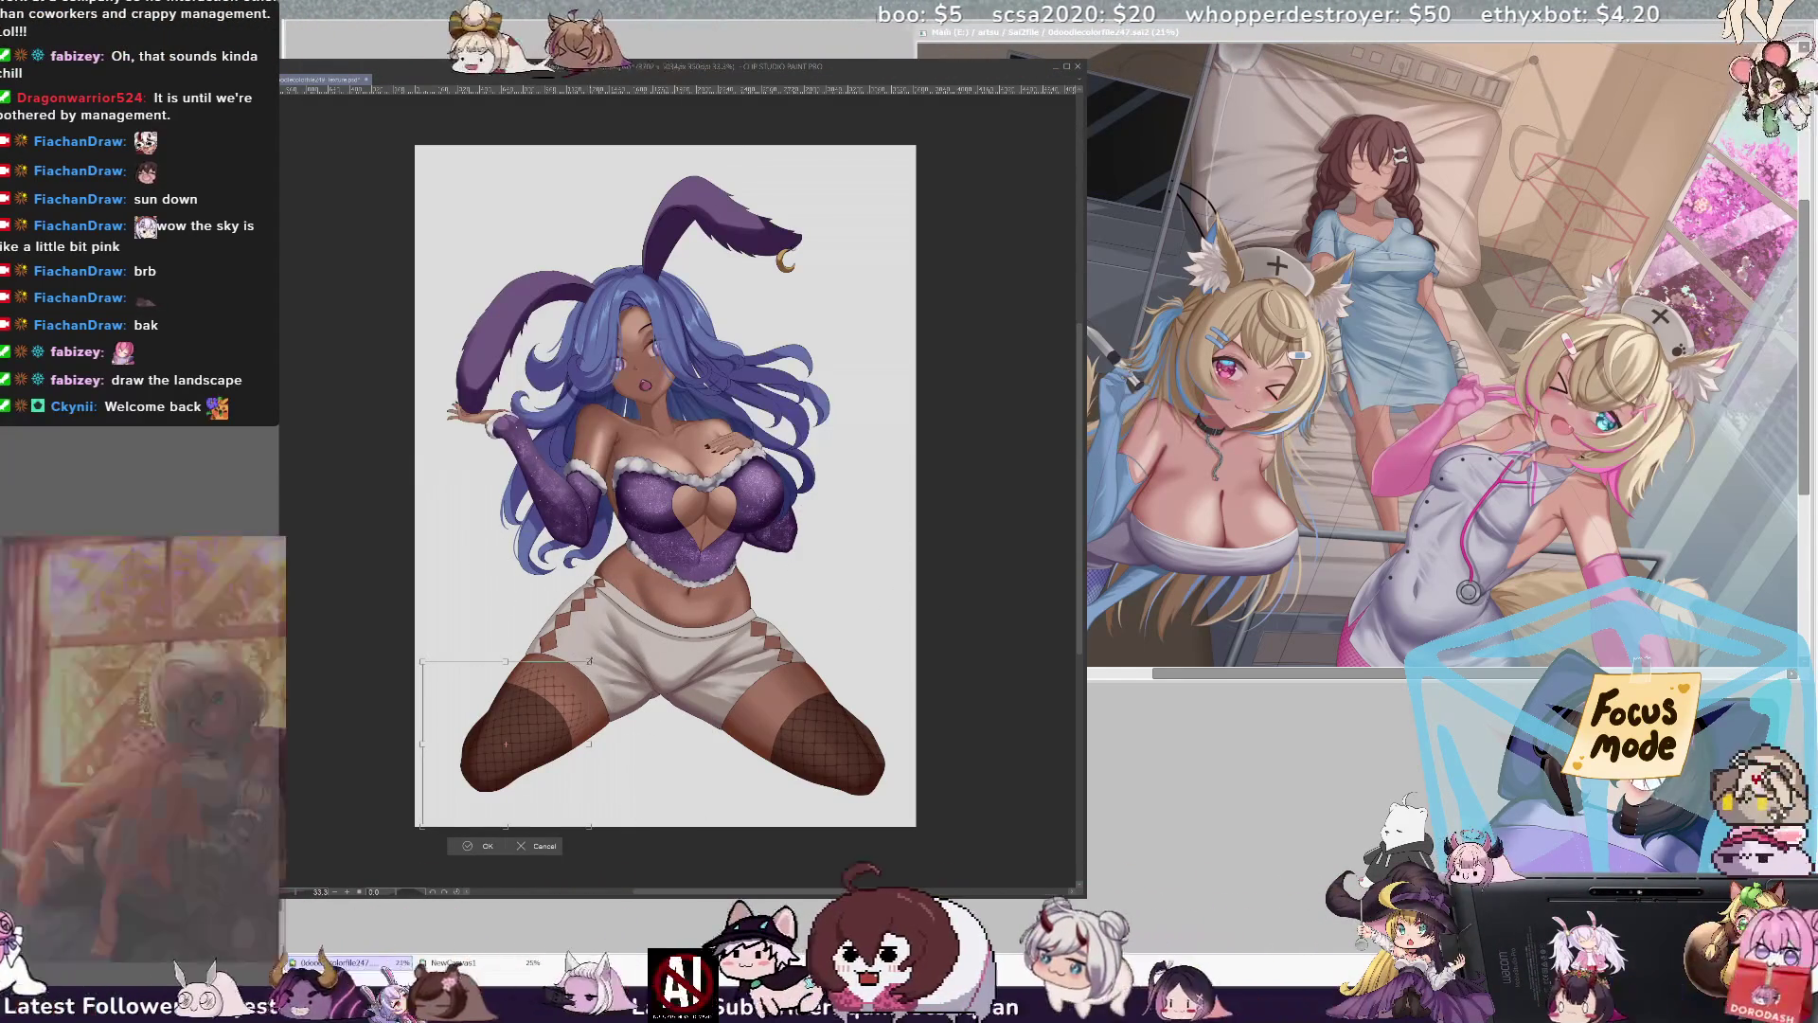
key("ctrl+t")
left_click_drag(421, 827, 417, 831)
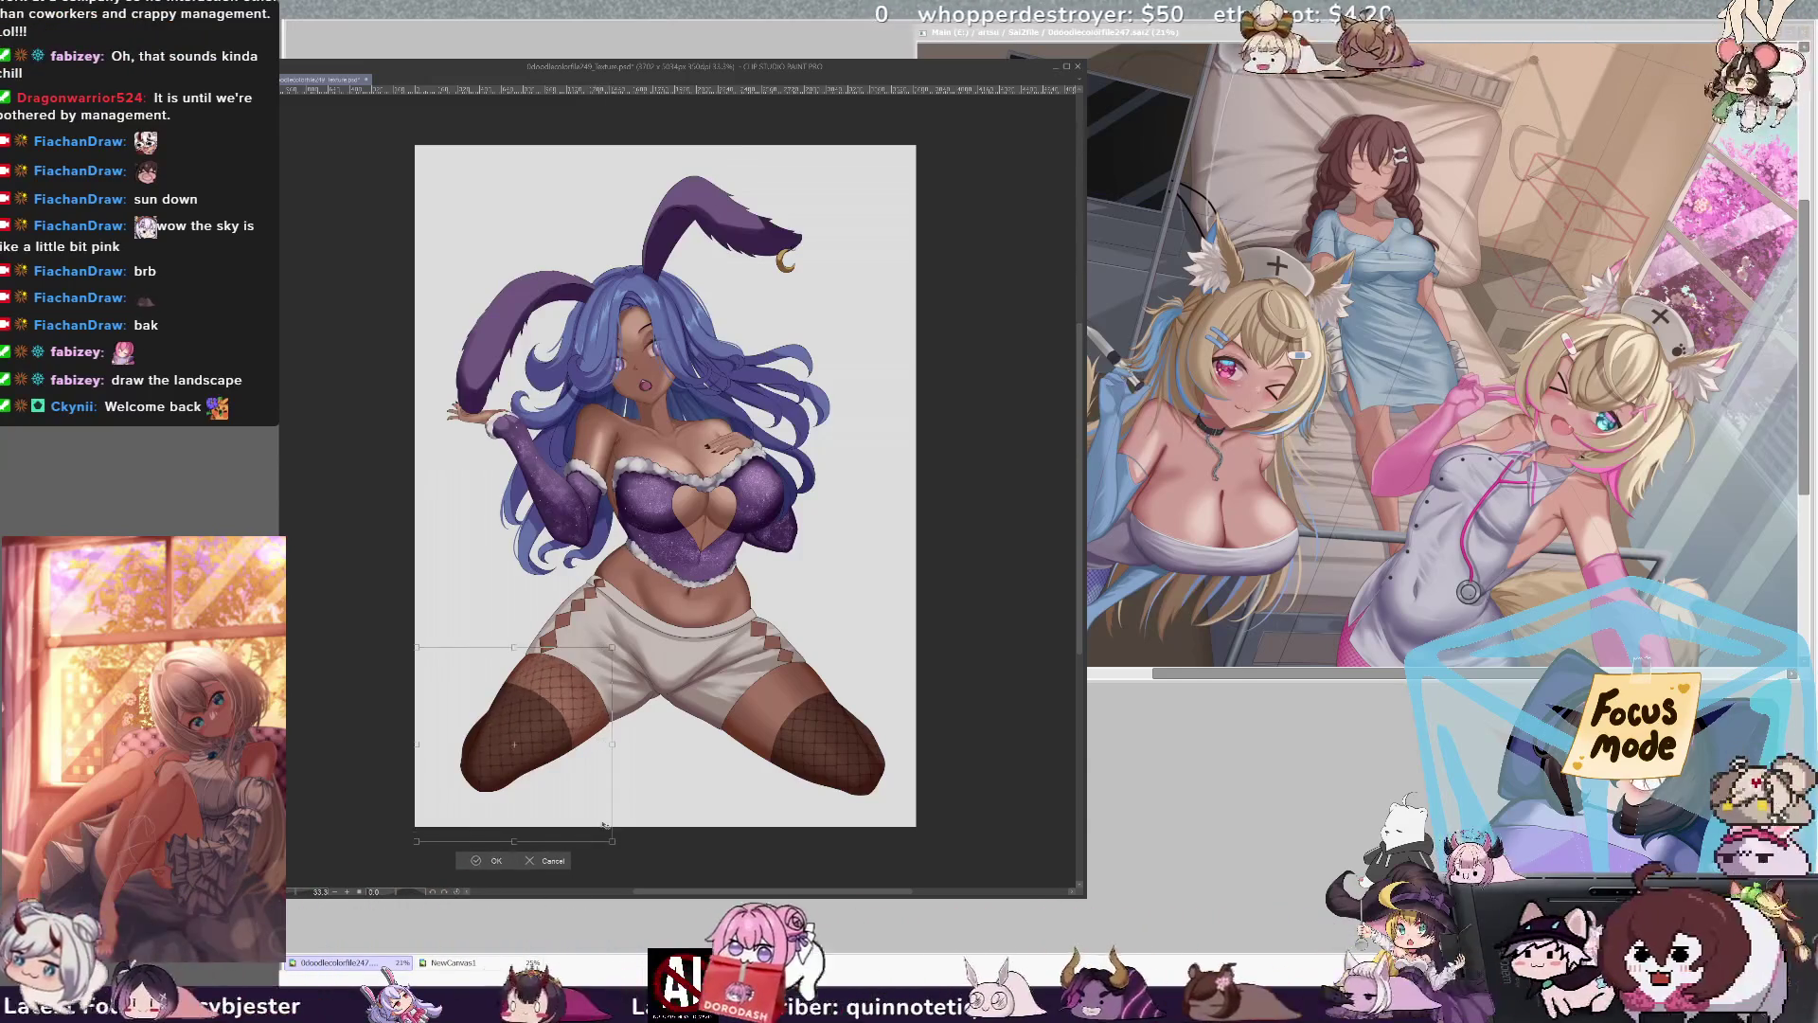
left_click_drag(571, 802, 564, 808)
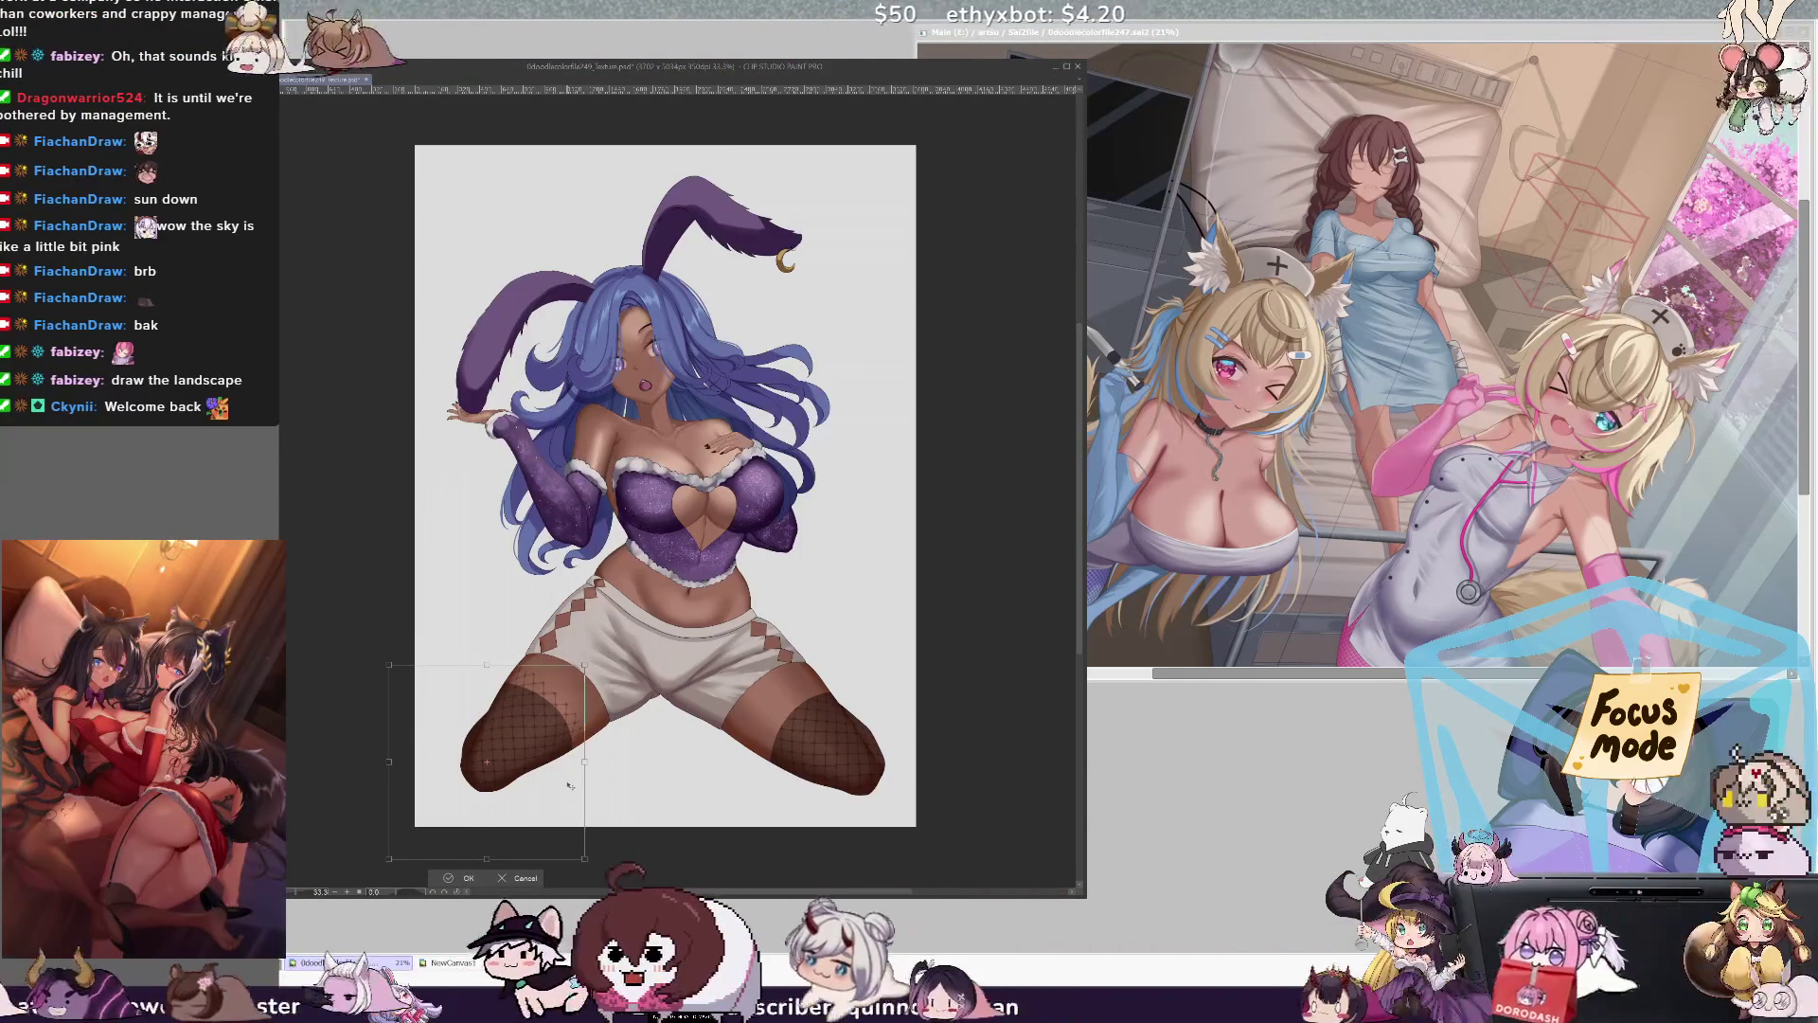
key("Return")
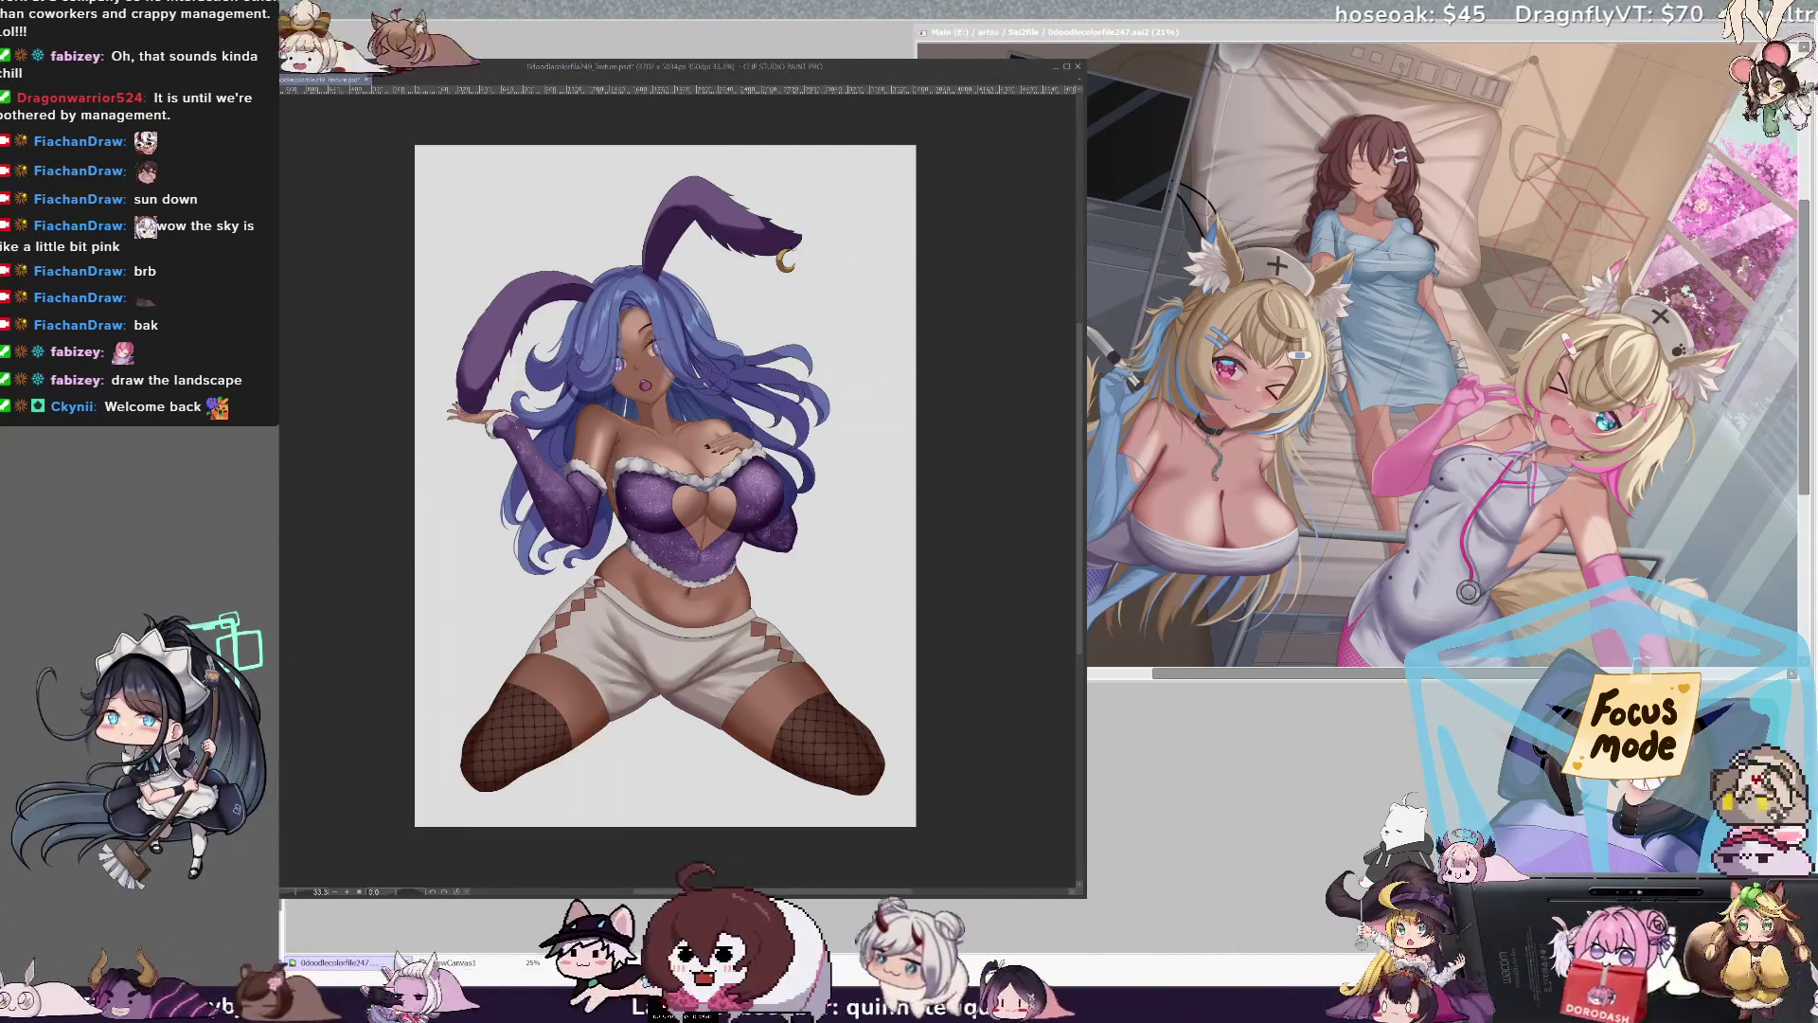
left_click_drag(524, 691, 572, 670)
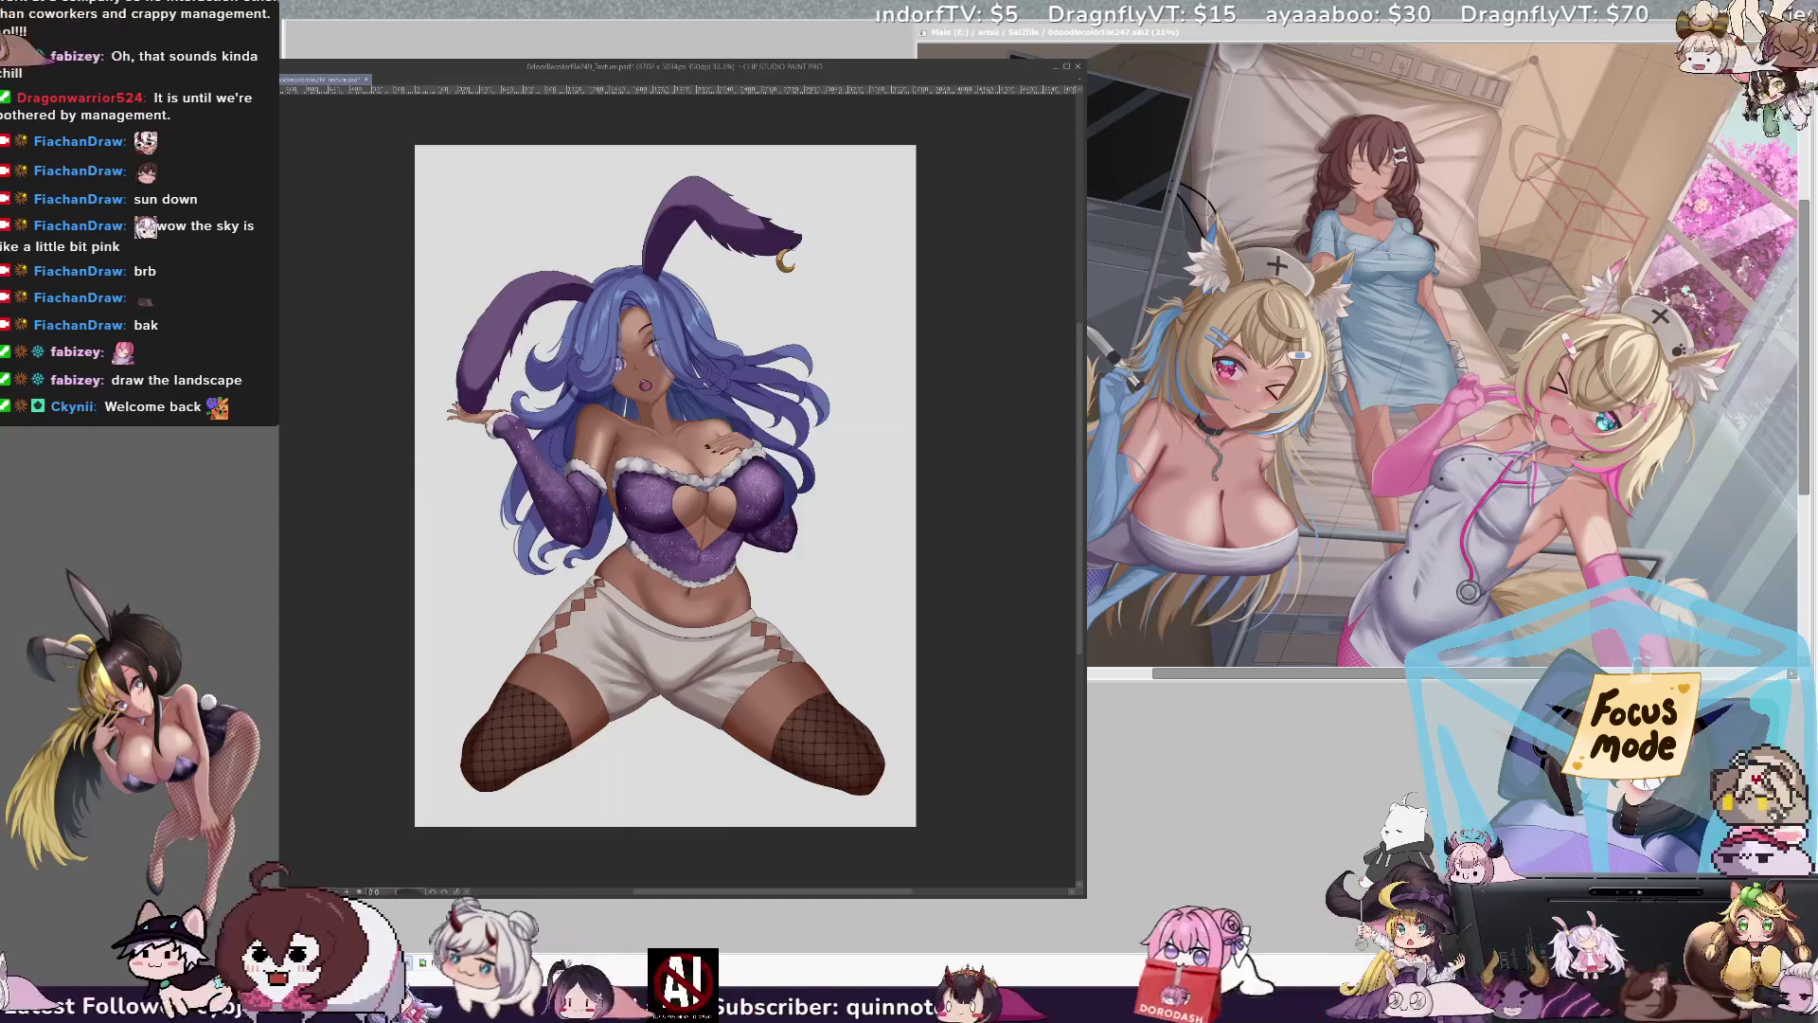
Step: Stamp dark flower-shaped blotches on the left thigh below the shorts' hem, retrying until satisfied
mouse_move(568, 681)
left_mouse_down()
mouse_move(531, 738)
mouse_move(526, 710)
left_mouse_up()
mouse_move(530, 644)
left_mouse_down()
mouse_move(512, 719)
mouse_move(563, 663)
left_mouse_up()
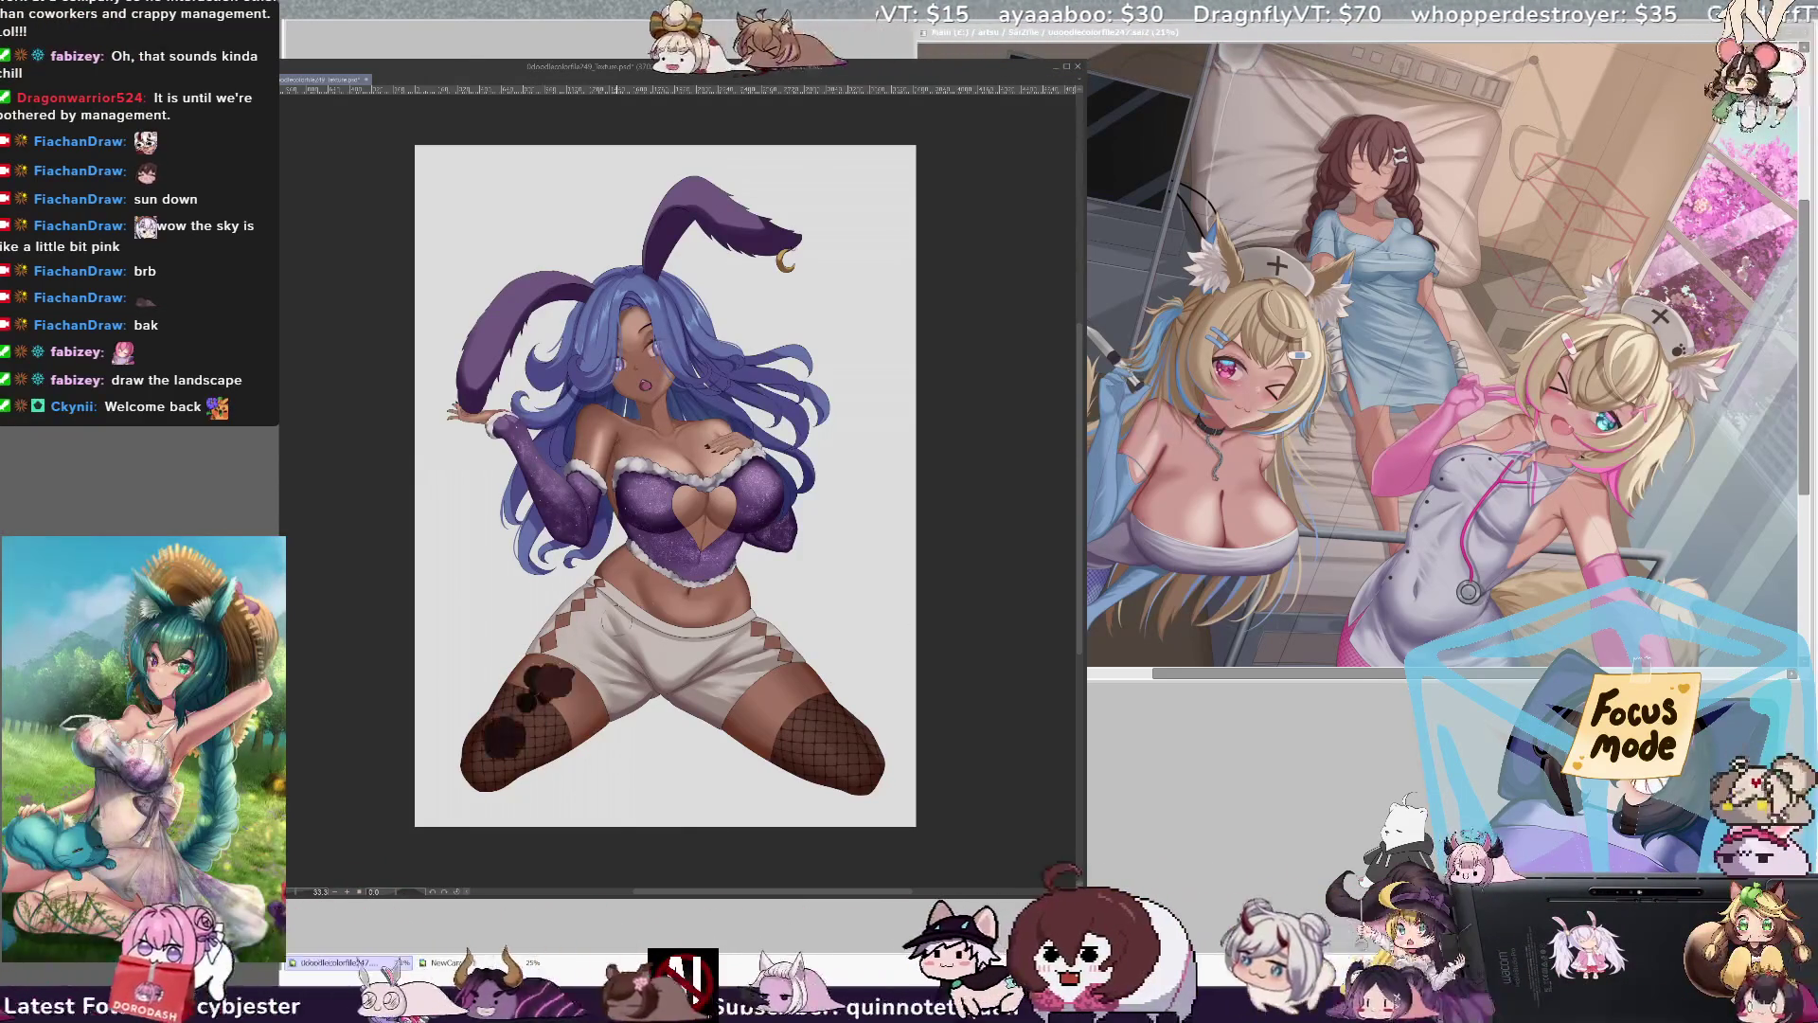
key("ctrl+z")
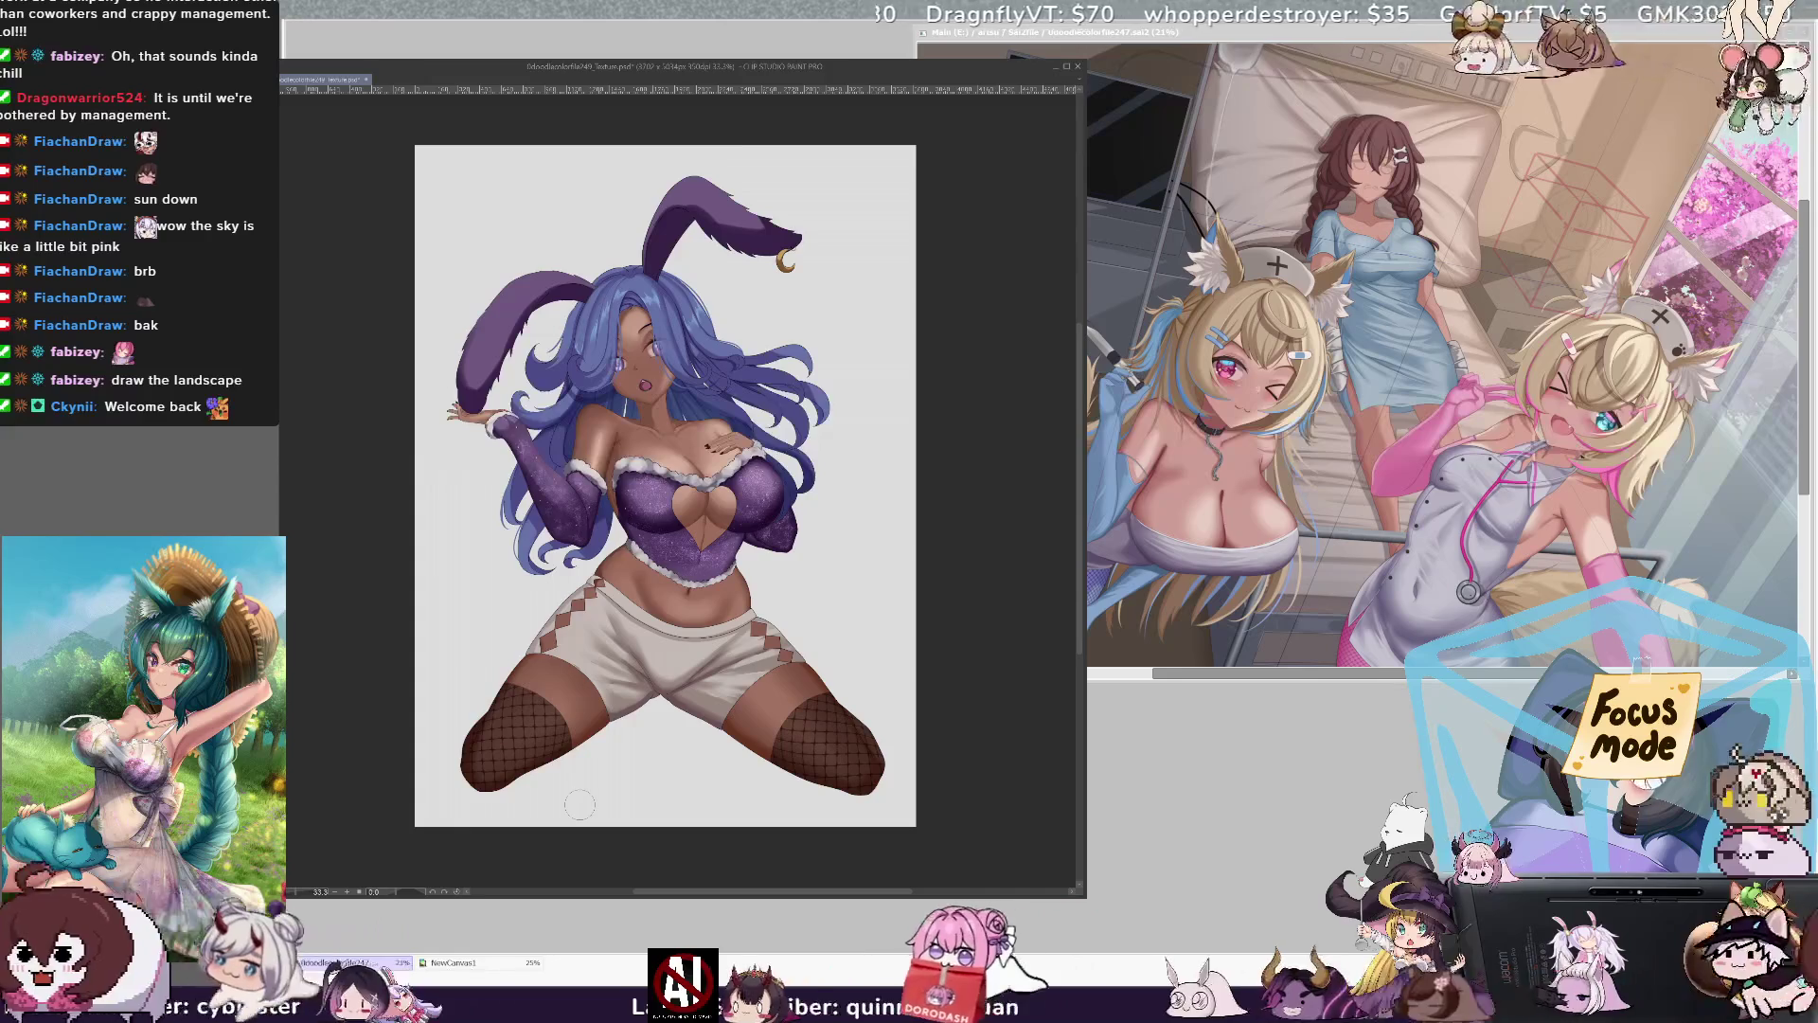
left_click_drag(587, 627, 522, 715)
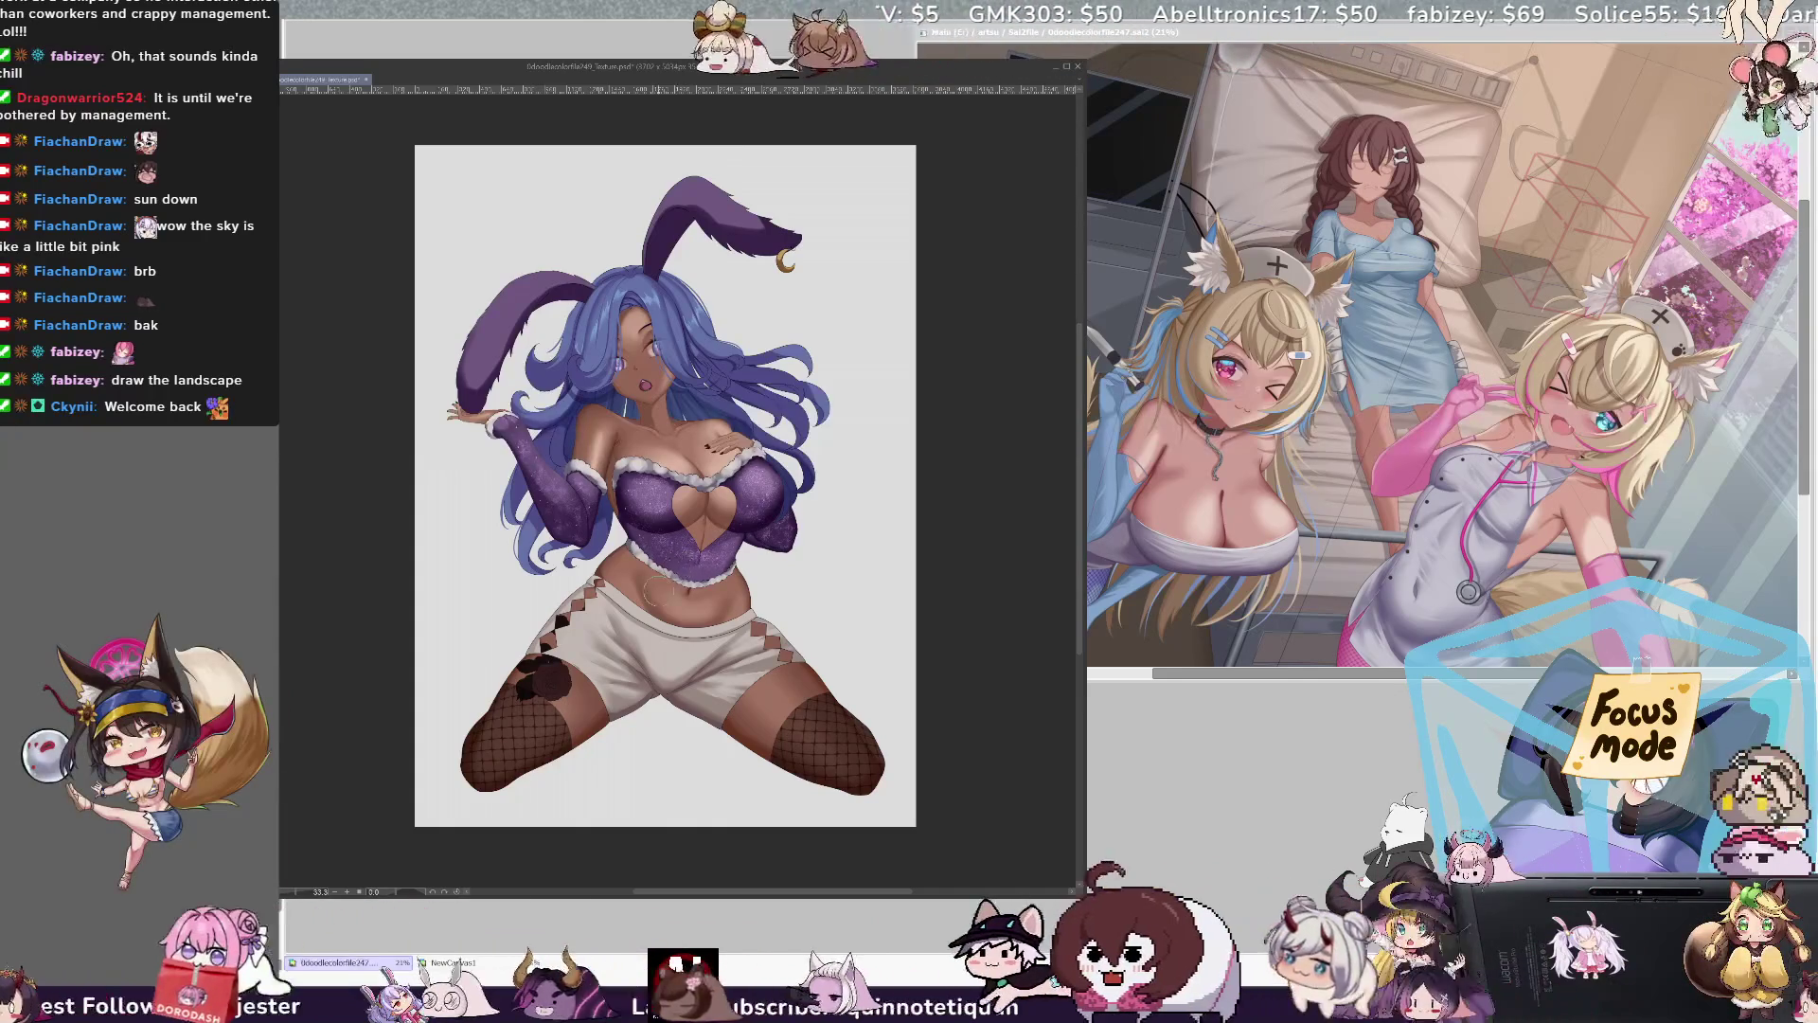
mouse_move(572, 611)
left_mouse_down()
mouse_move(535, 710)
mouse_move(511, 705)
left_mouse_up()
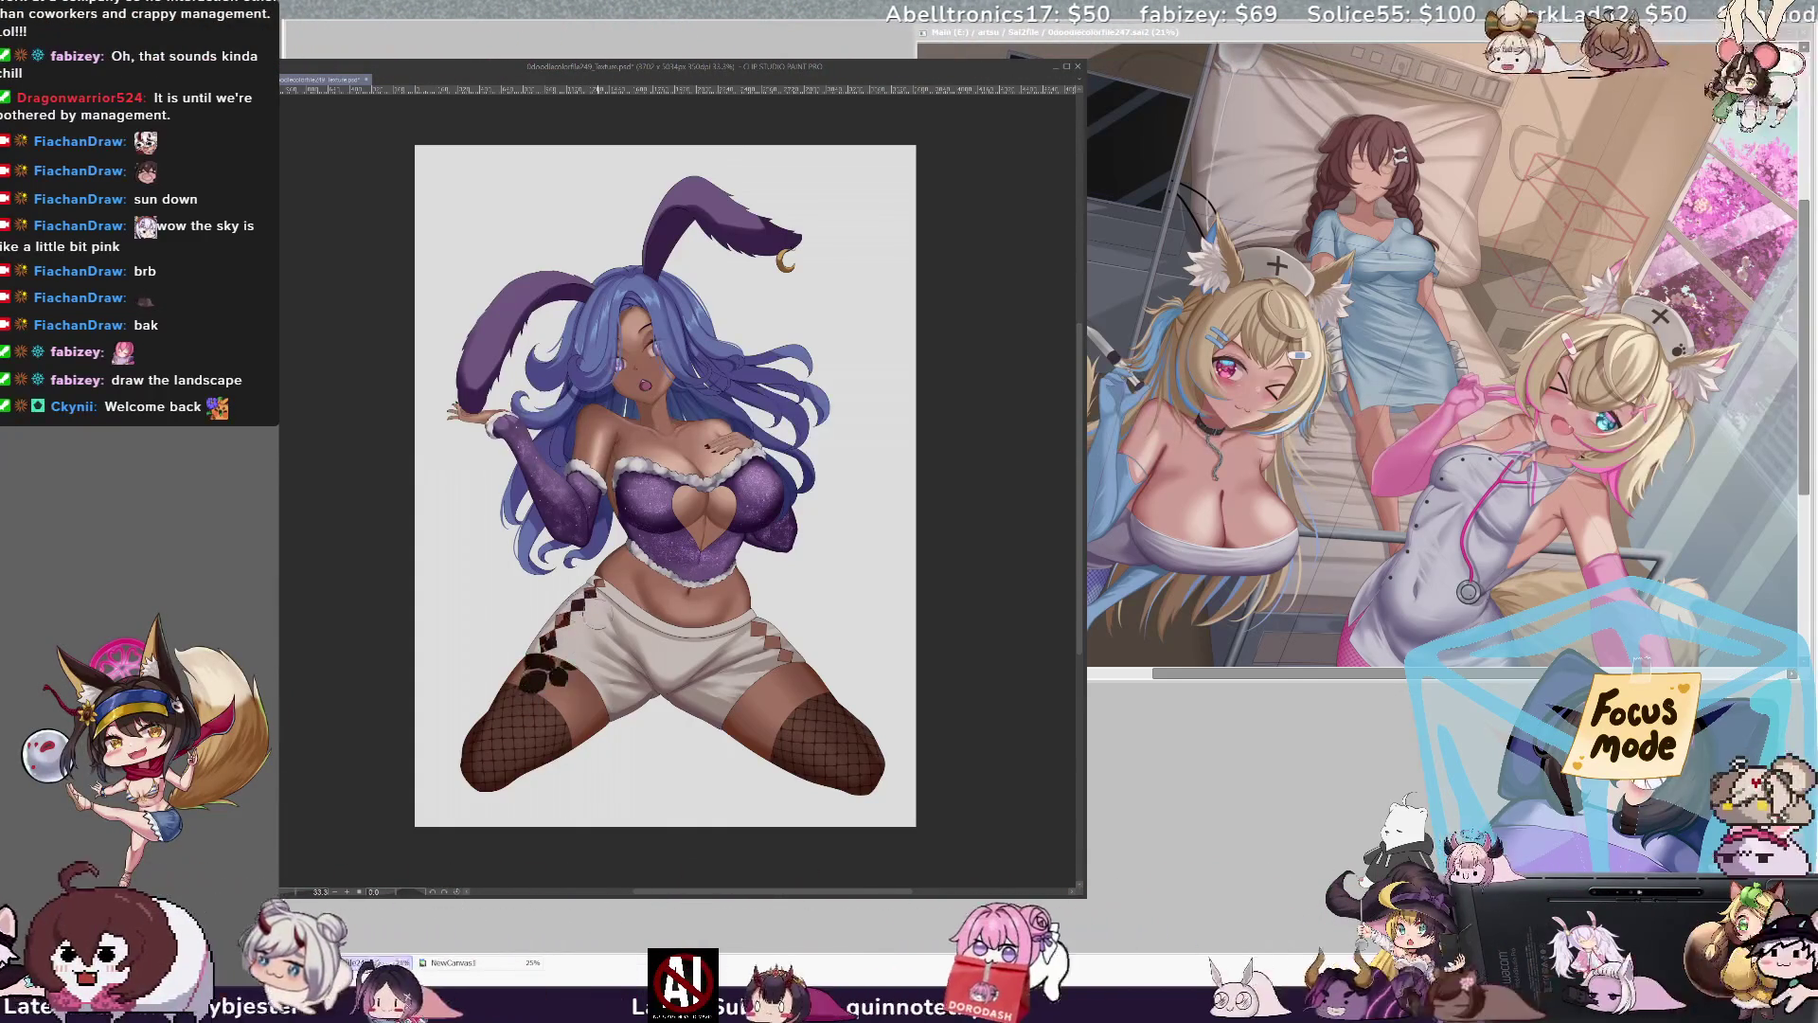
key("ctrl+z")
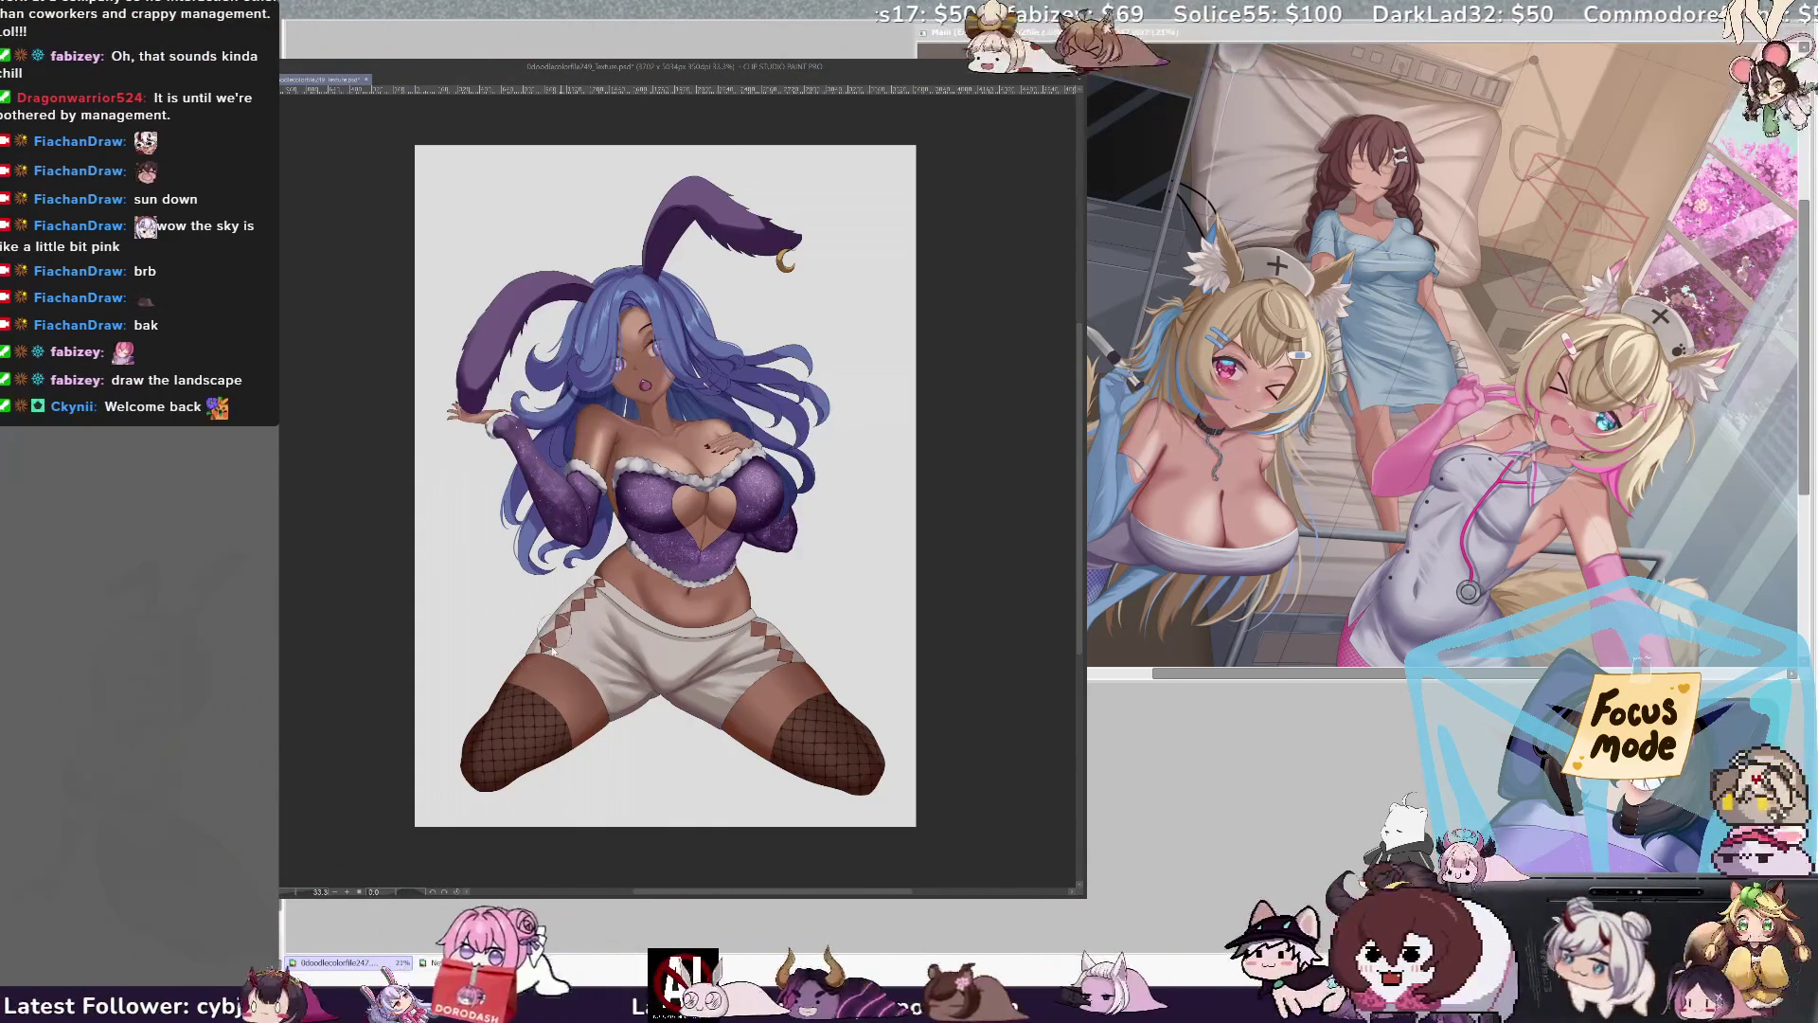
left_click_drag(531, 663, 575, 680)
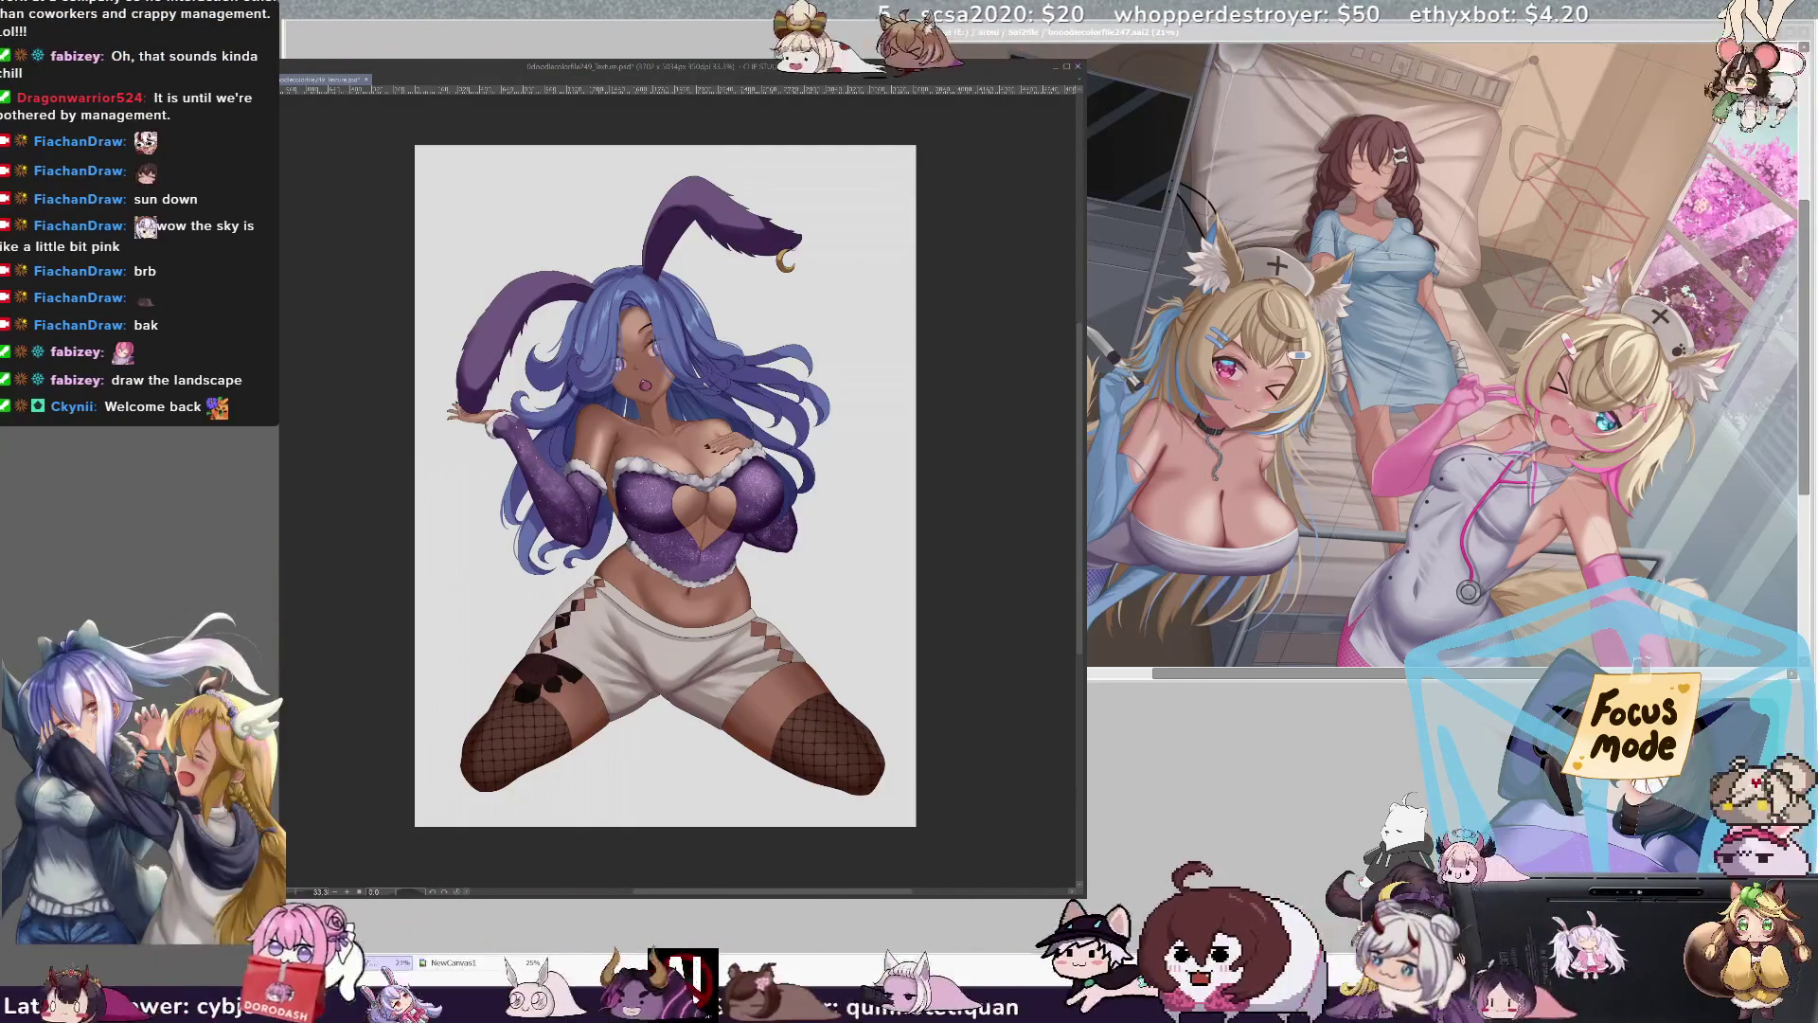
key("ctrl+z")
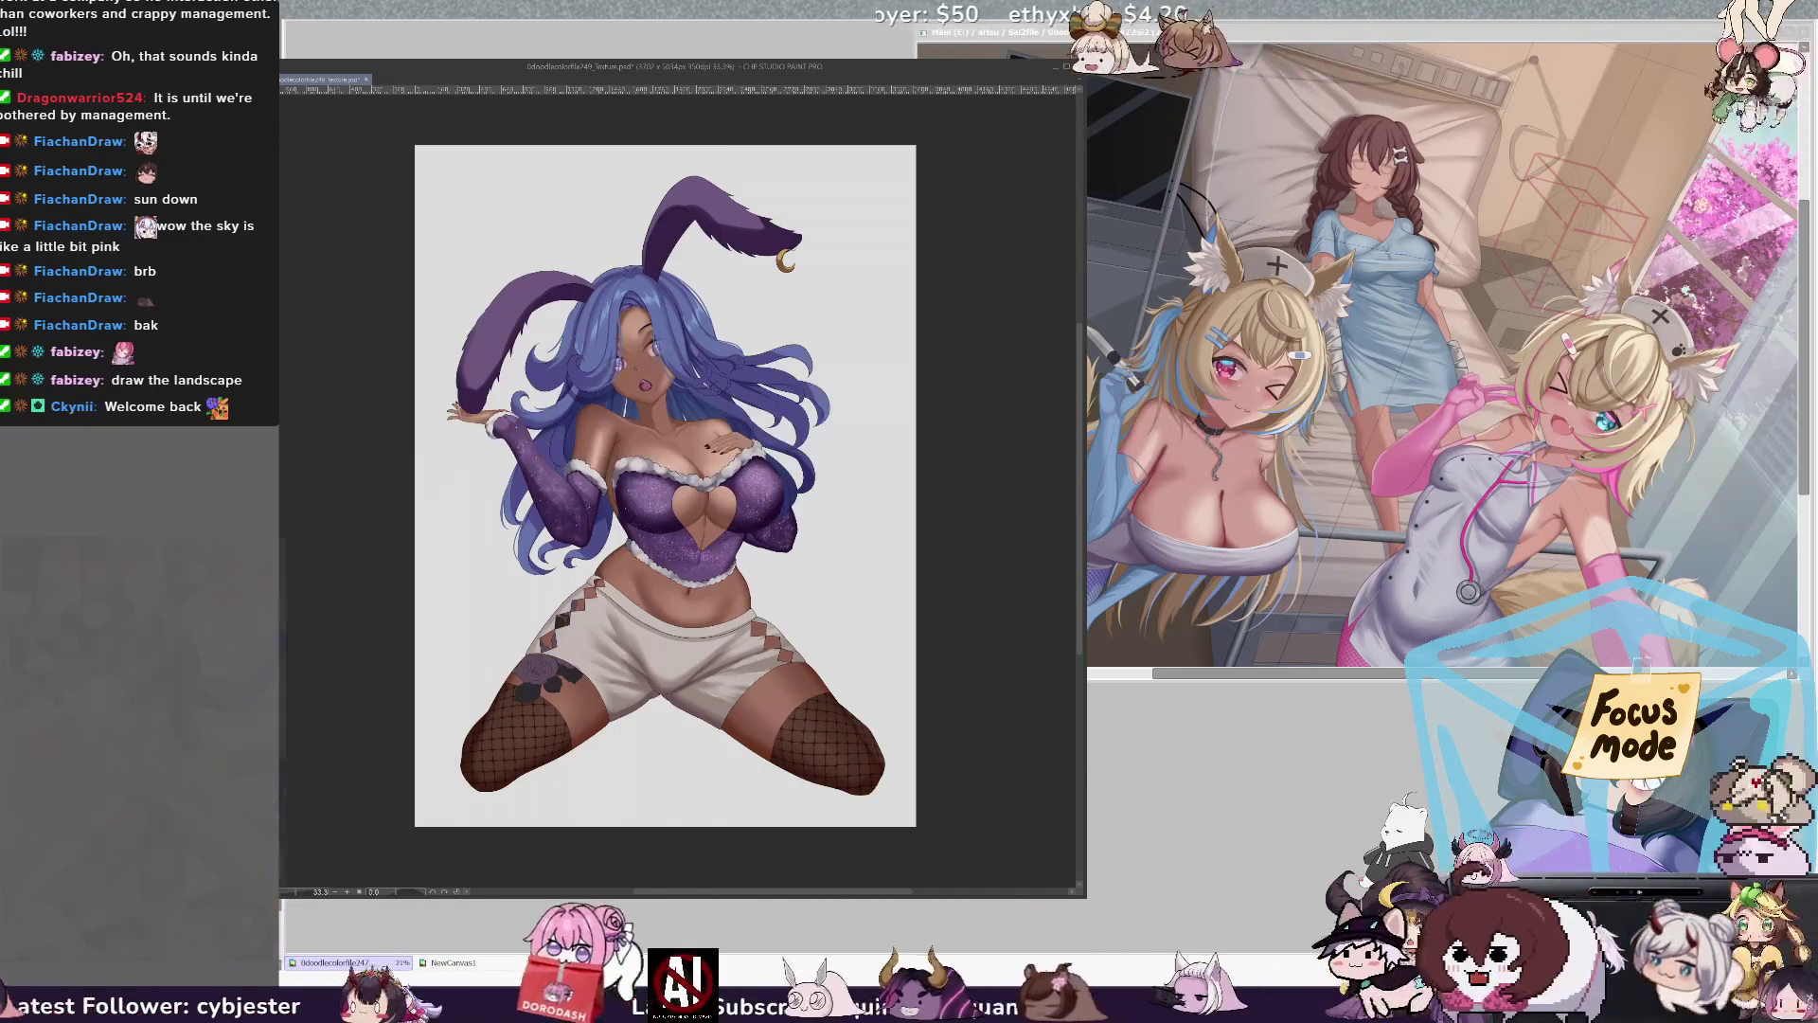
key("ctrl+y")
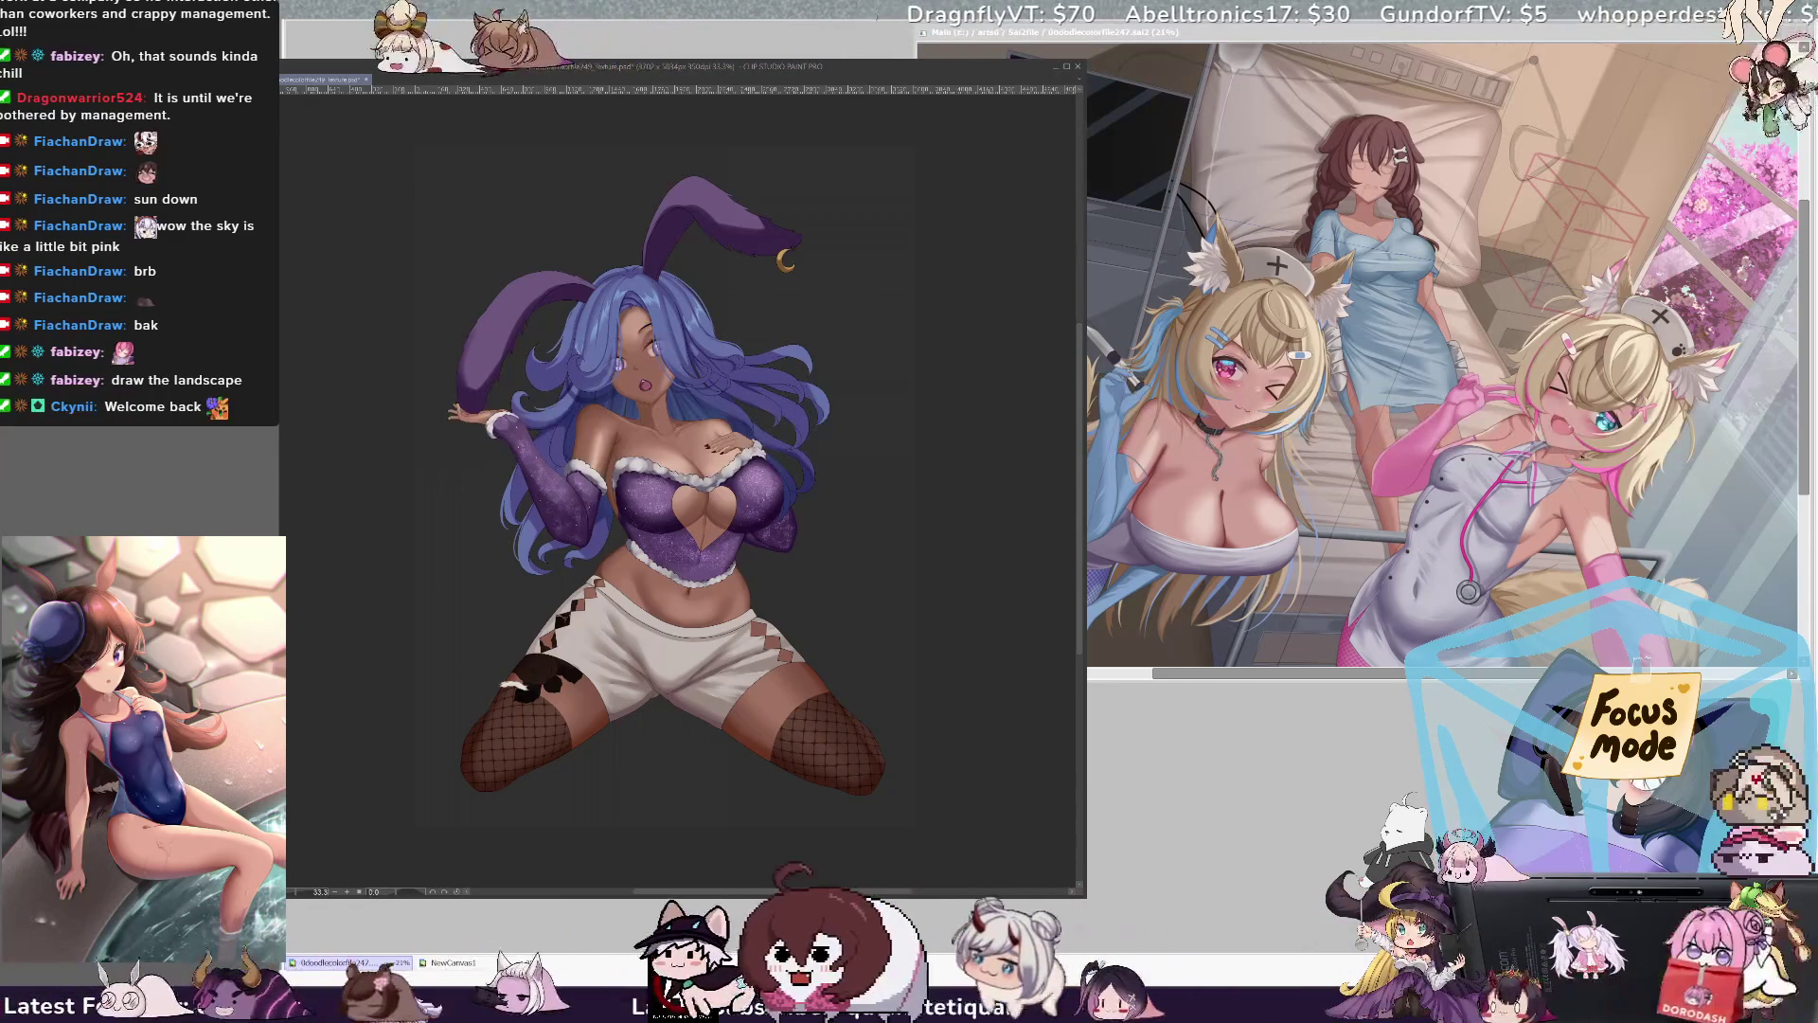
Step: Zoom in on the legs and brush white fluffy fur along the left and right stocking tops
key("ctrl+plus")
left_click_drag(413, 776, 458, 717)
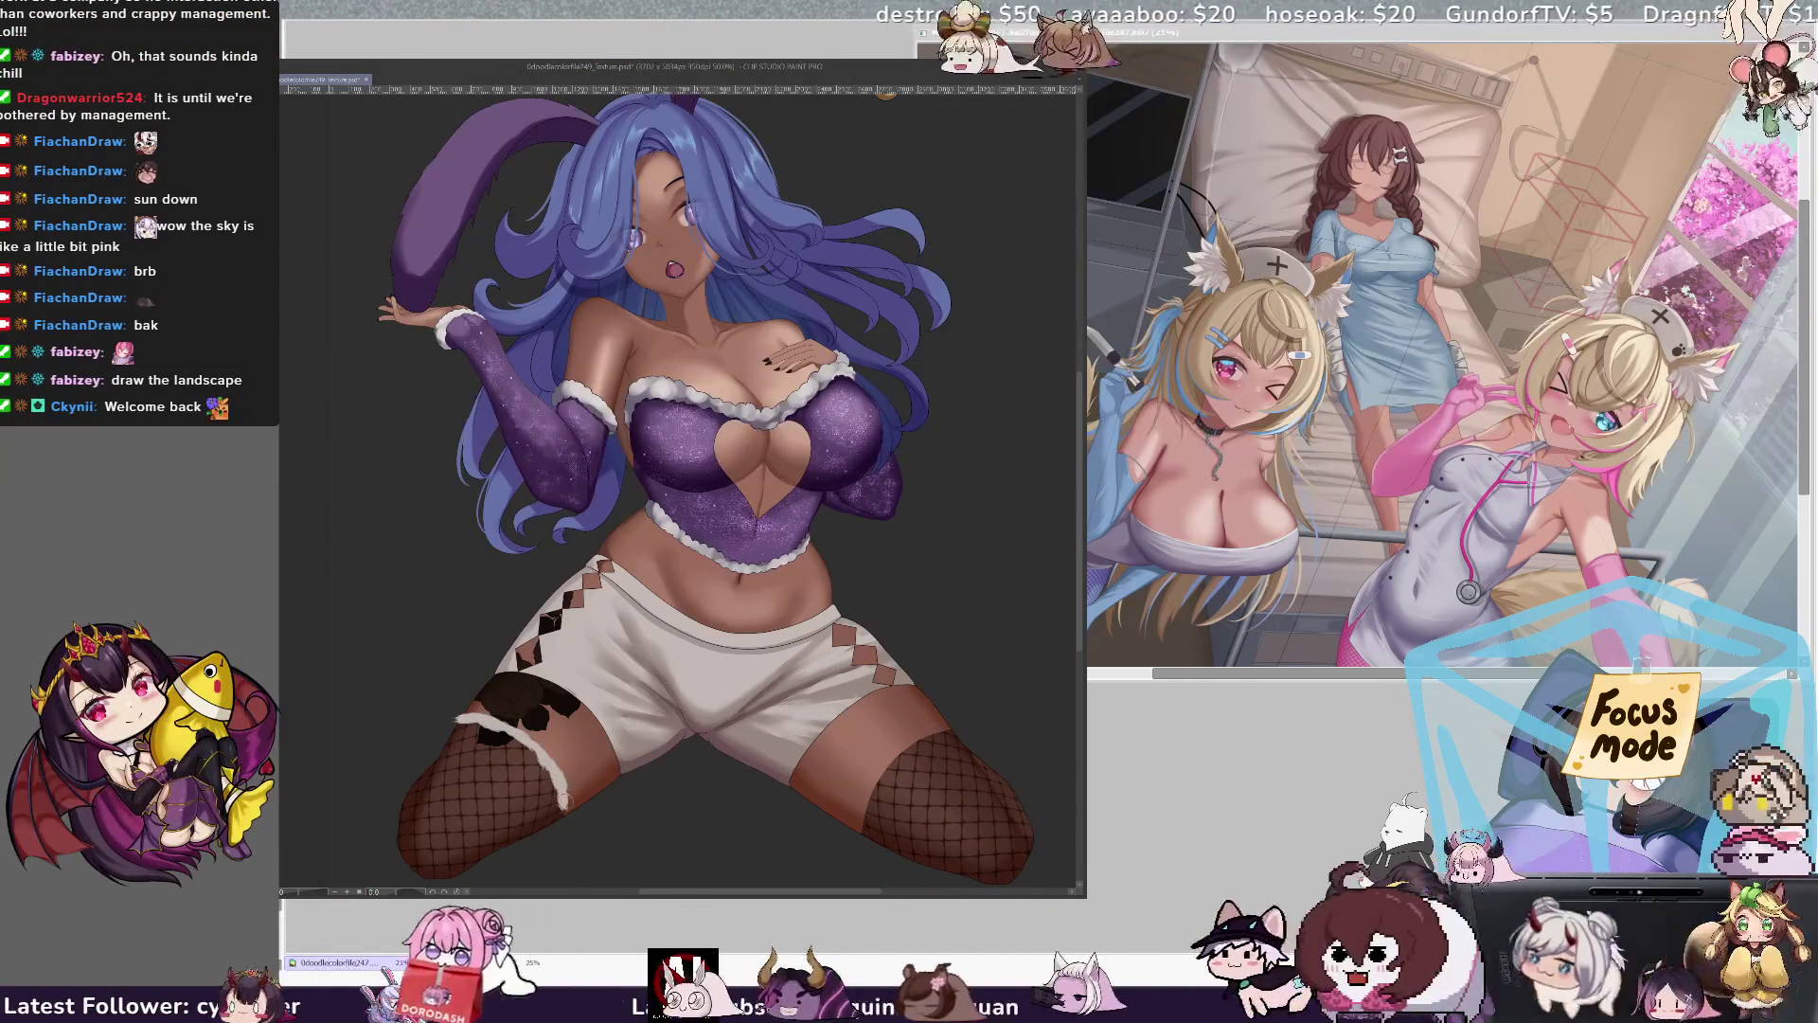
mouse_move(532, 755)
left_mouse_down()
mouse_move(502, 722)
mouse_move(445, 715)
left_mouse_up()
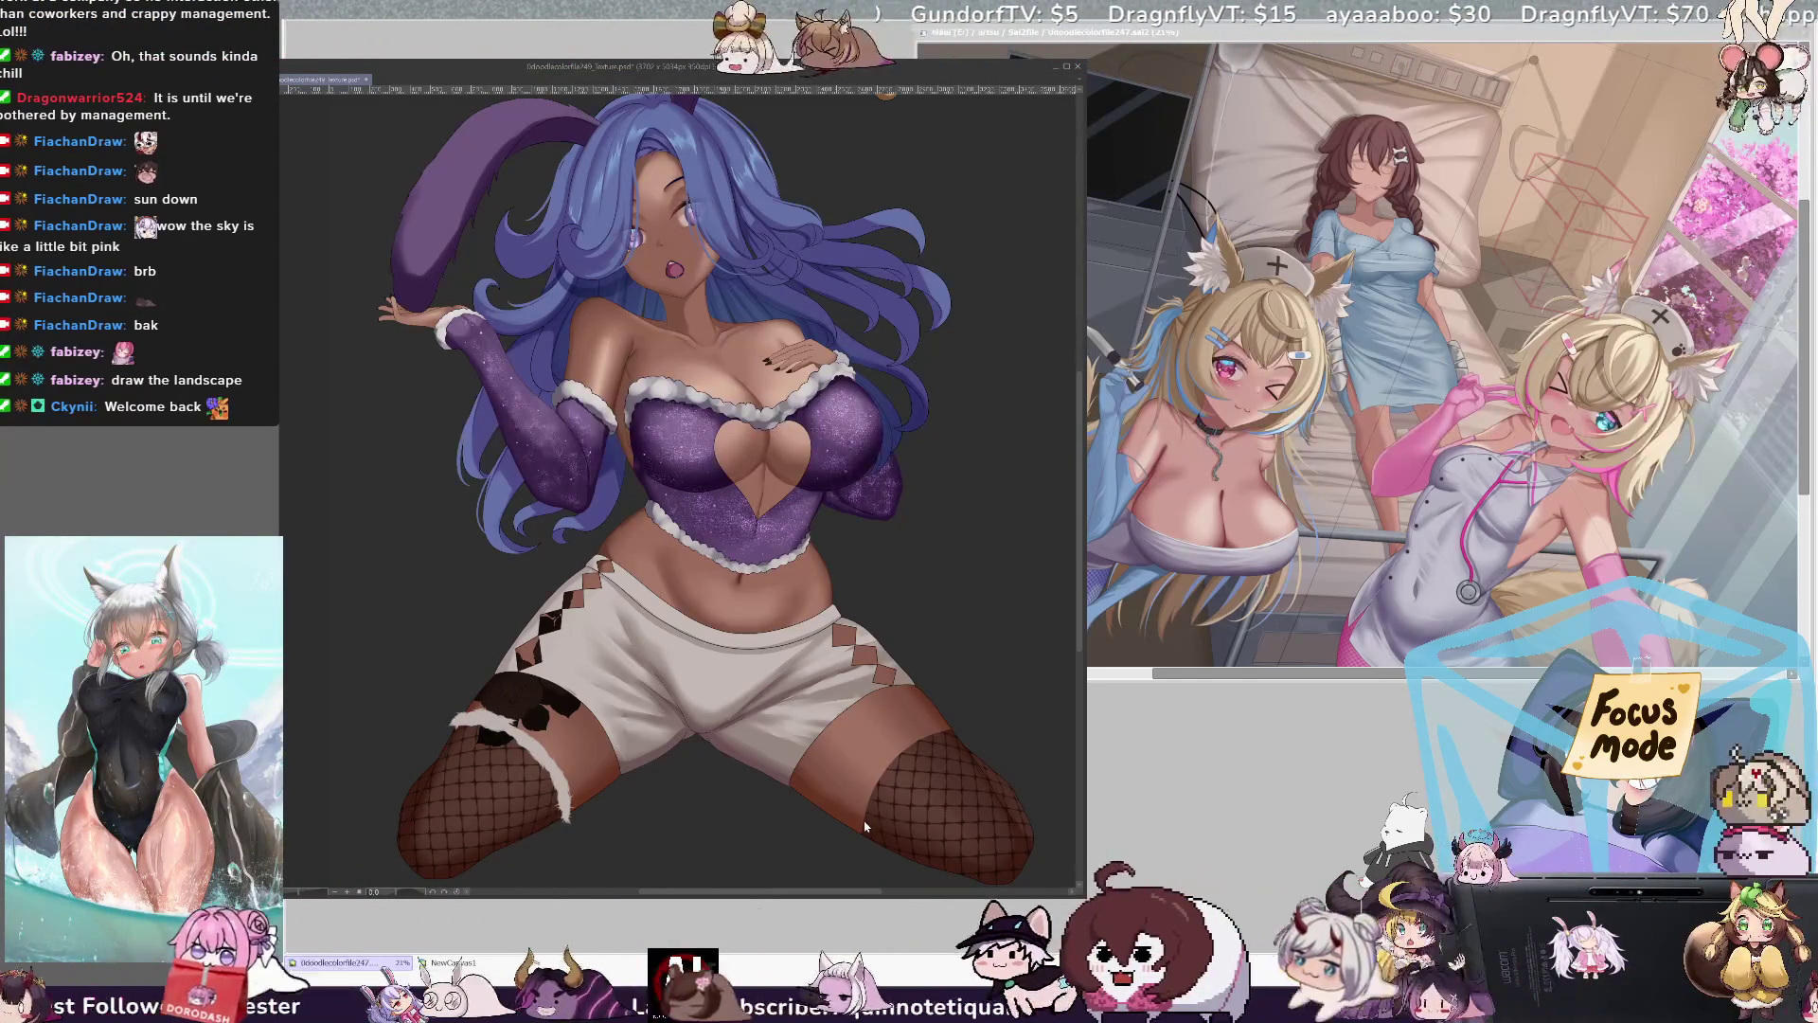
mouse_move(862, 841)
left_mouse_down()
mouse_move(877, 788)
mouse_move(869, 818)
left_mouse_up()
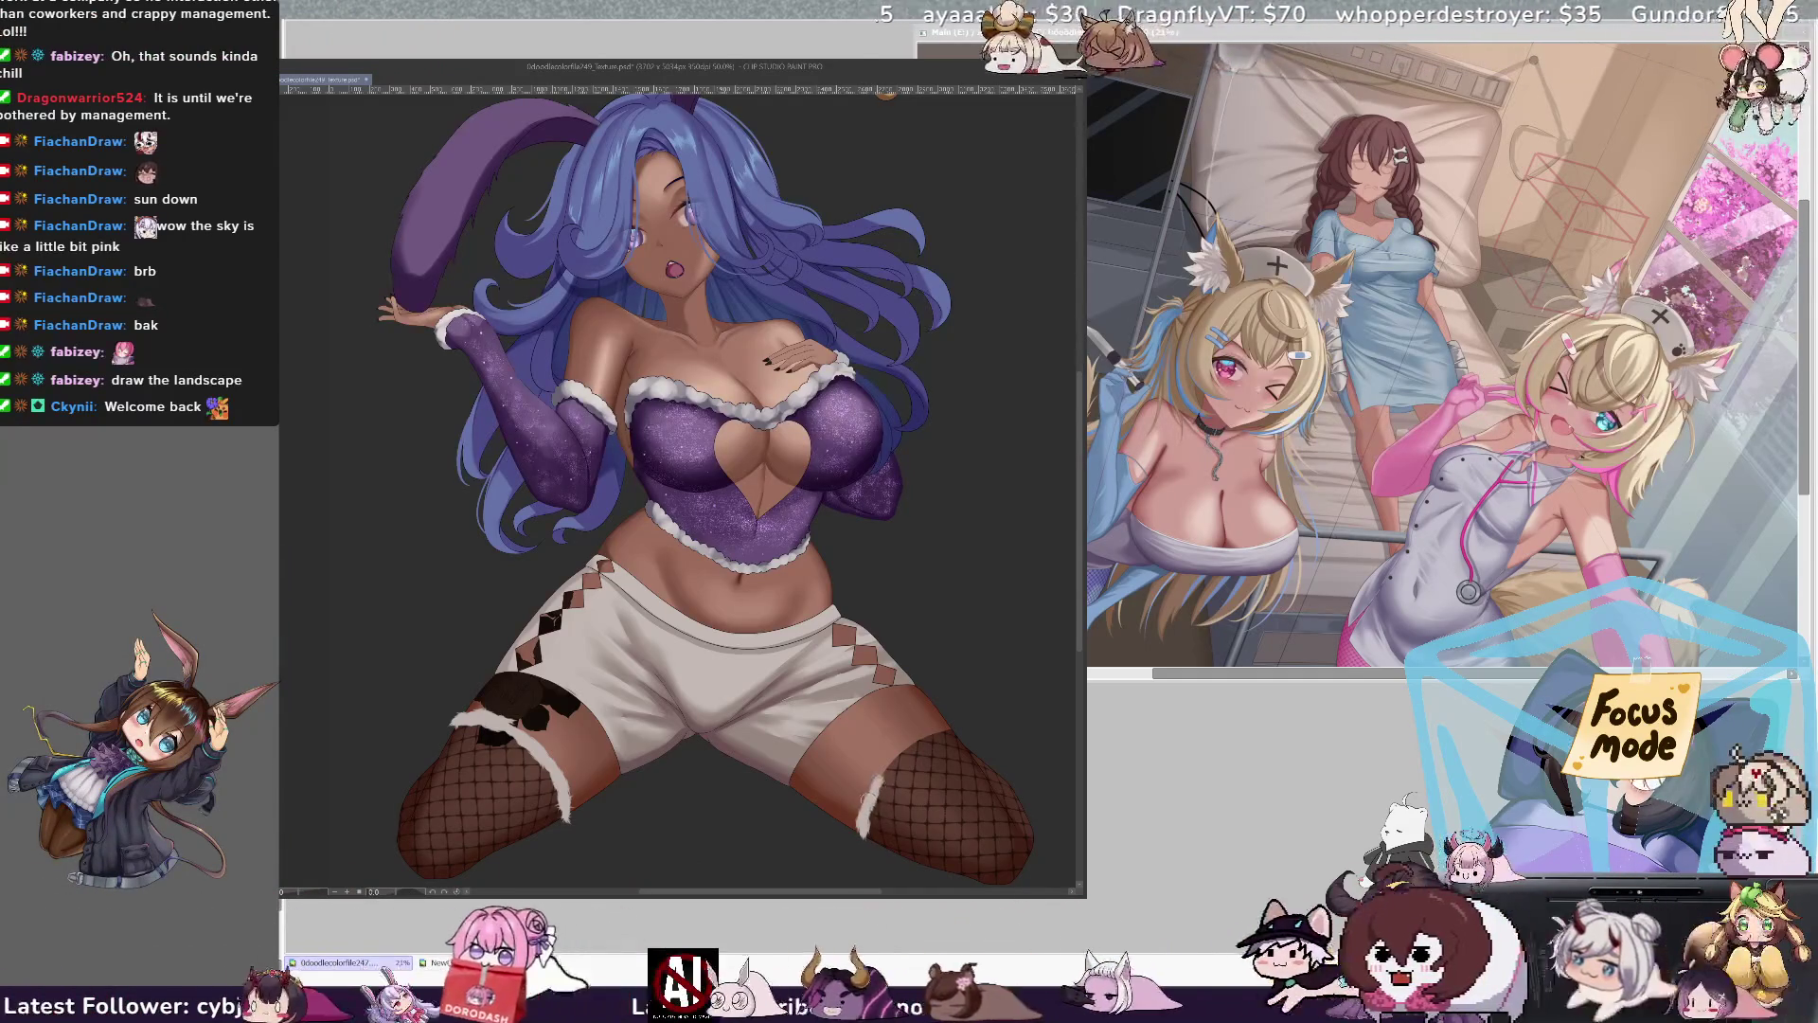
mouse_move(897, 762)
left_mouse_down()
mouse_move(958, 723)
mouse_move(907, 758)
mouse_move(932, 725)
mouse_move(911, 739)
left_mouse_up()
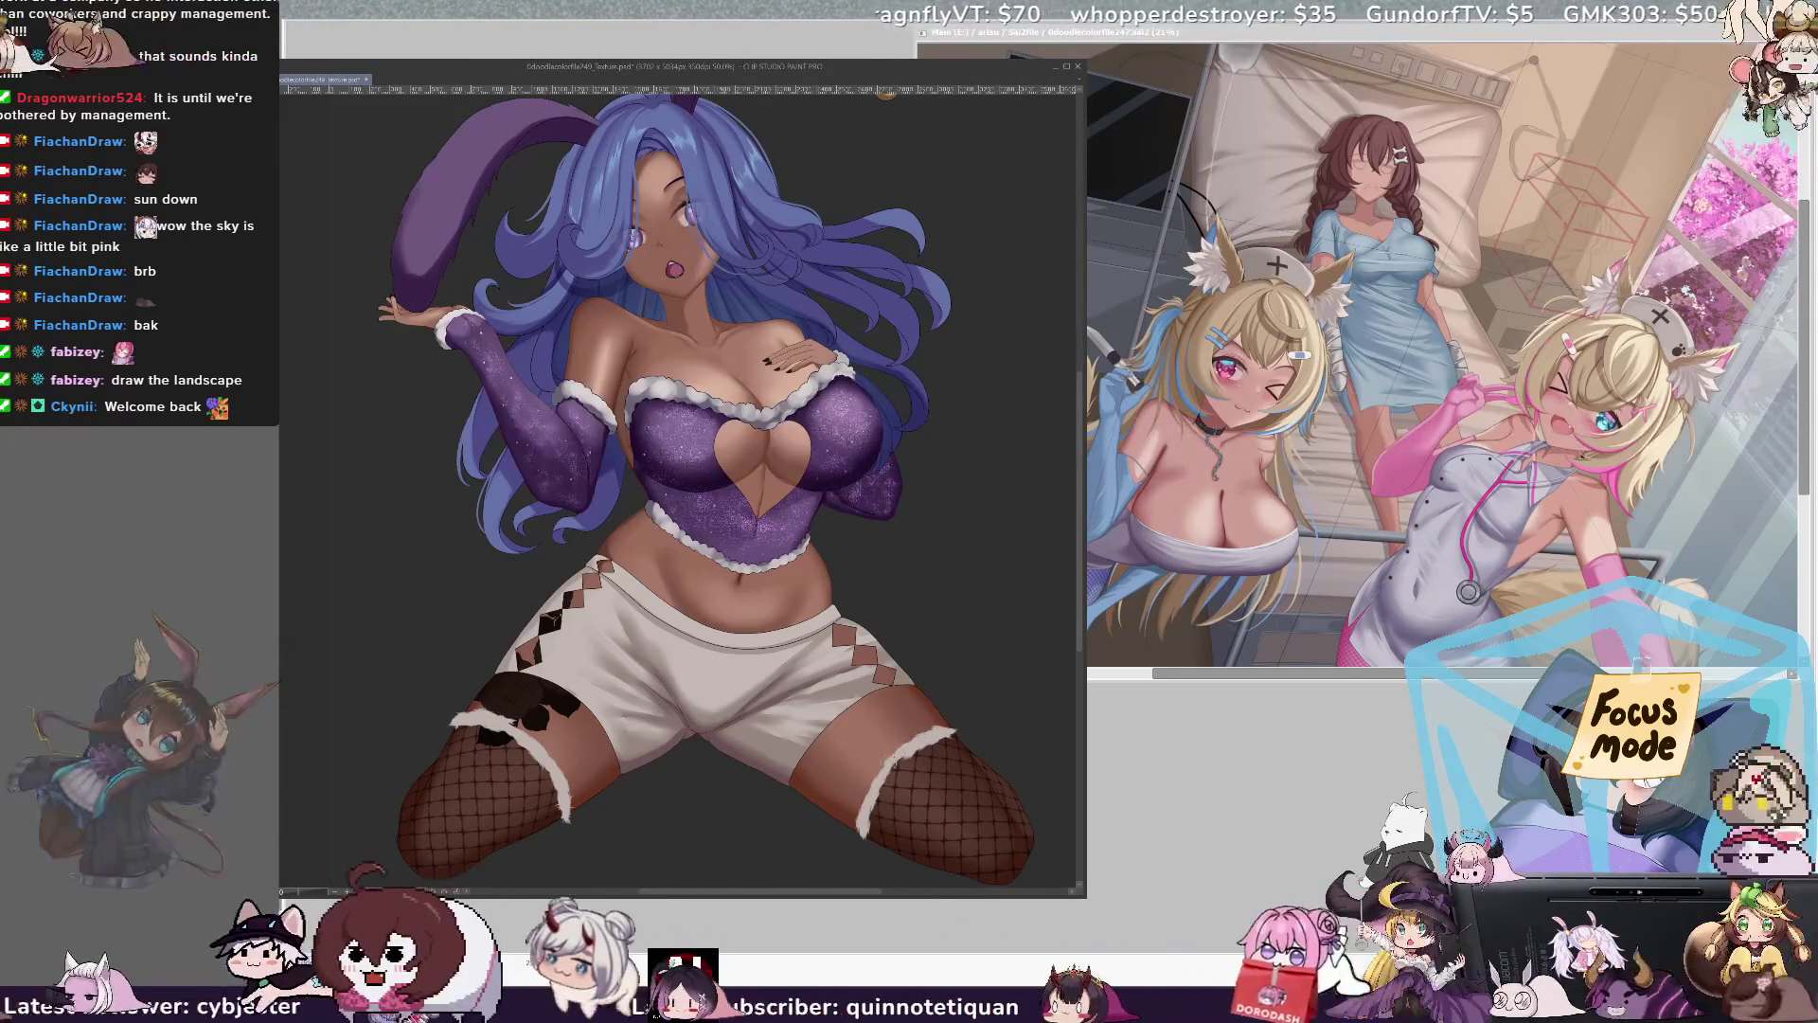